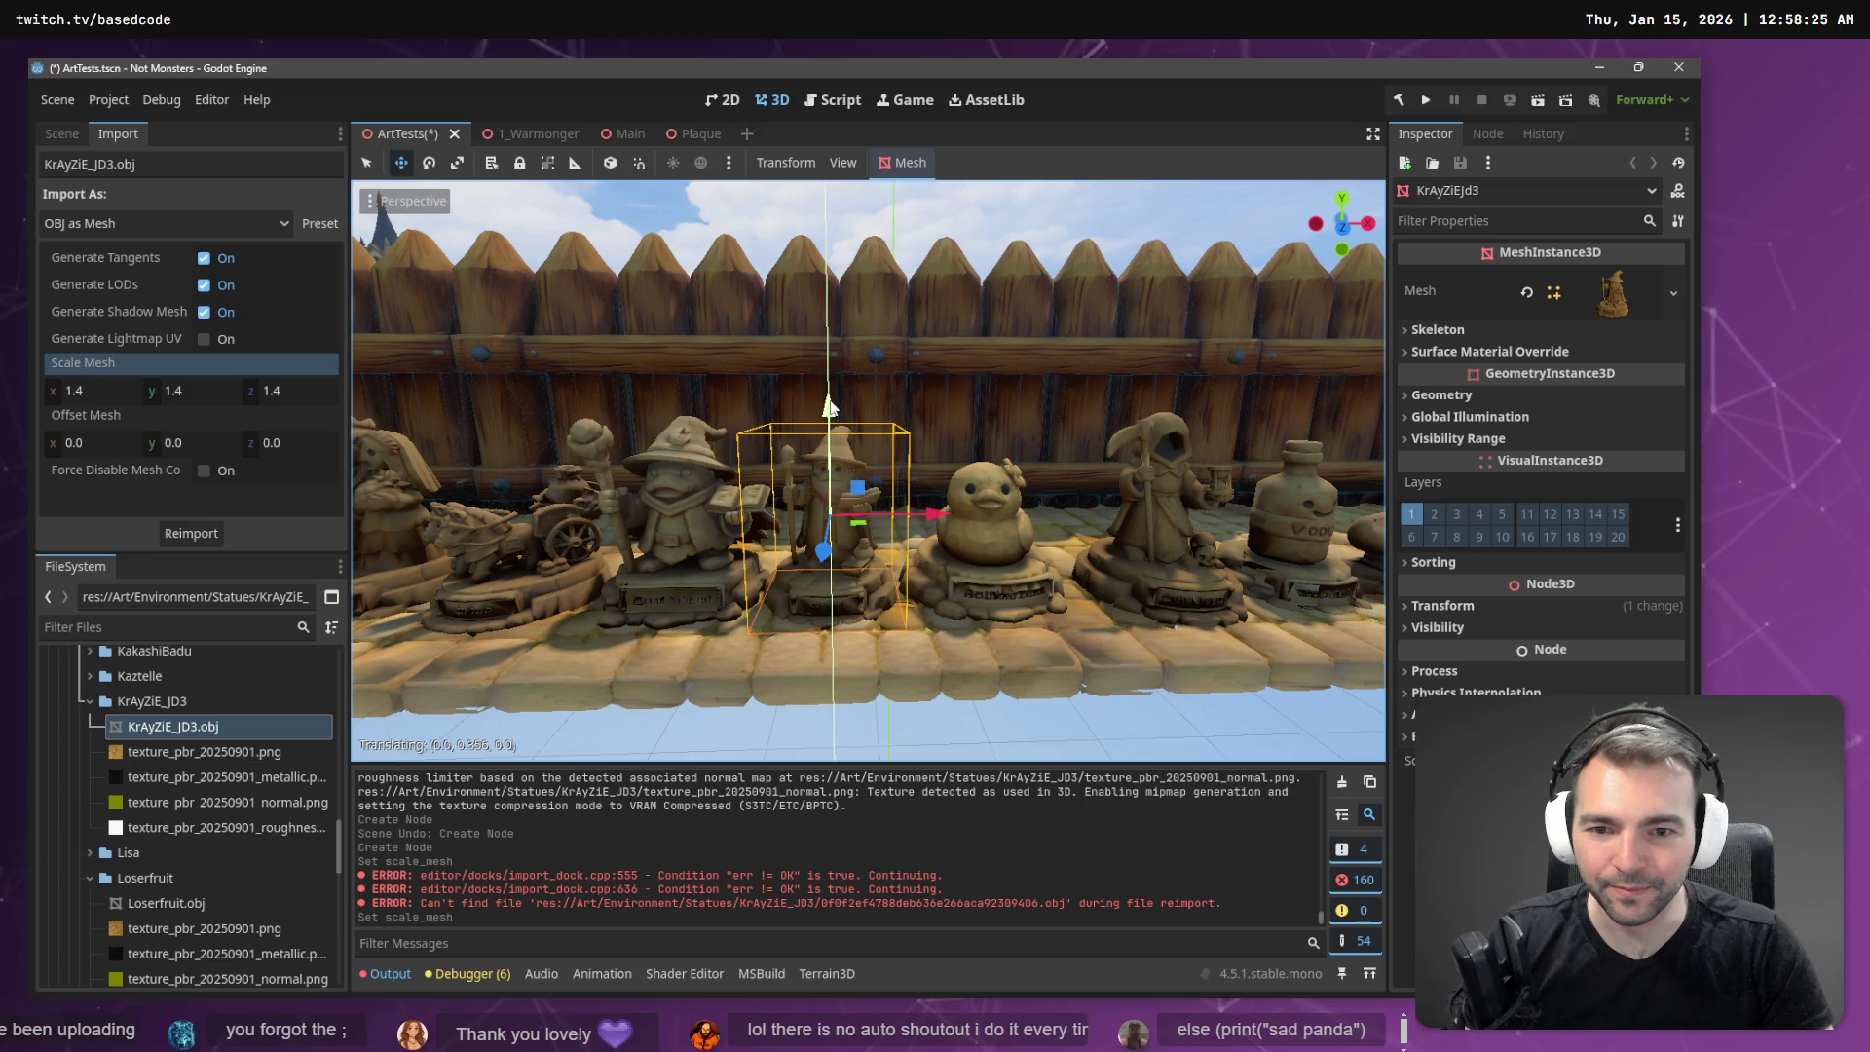
- Raise the statue slightly and reimport the KrAyZiE_JD3 mesh at scale 1.5 on x, y and z
{"action": "left_click_drag", "start_coordinate": [829, 407], "coordinate": [831, 408]}
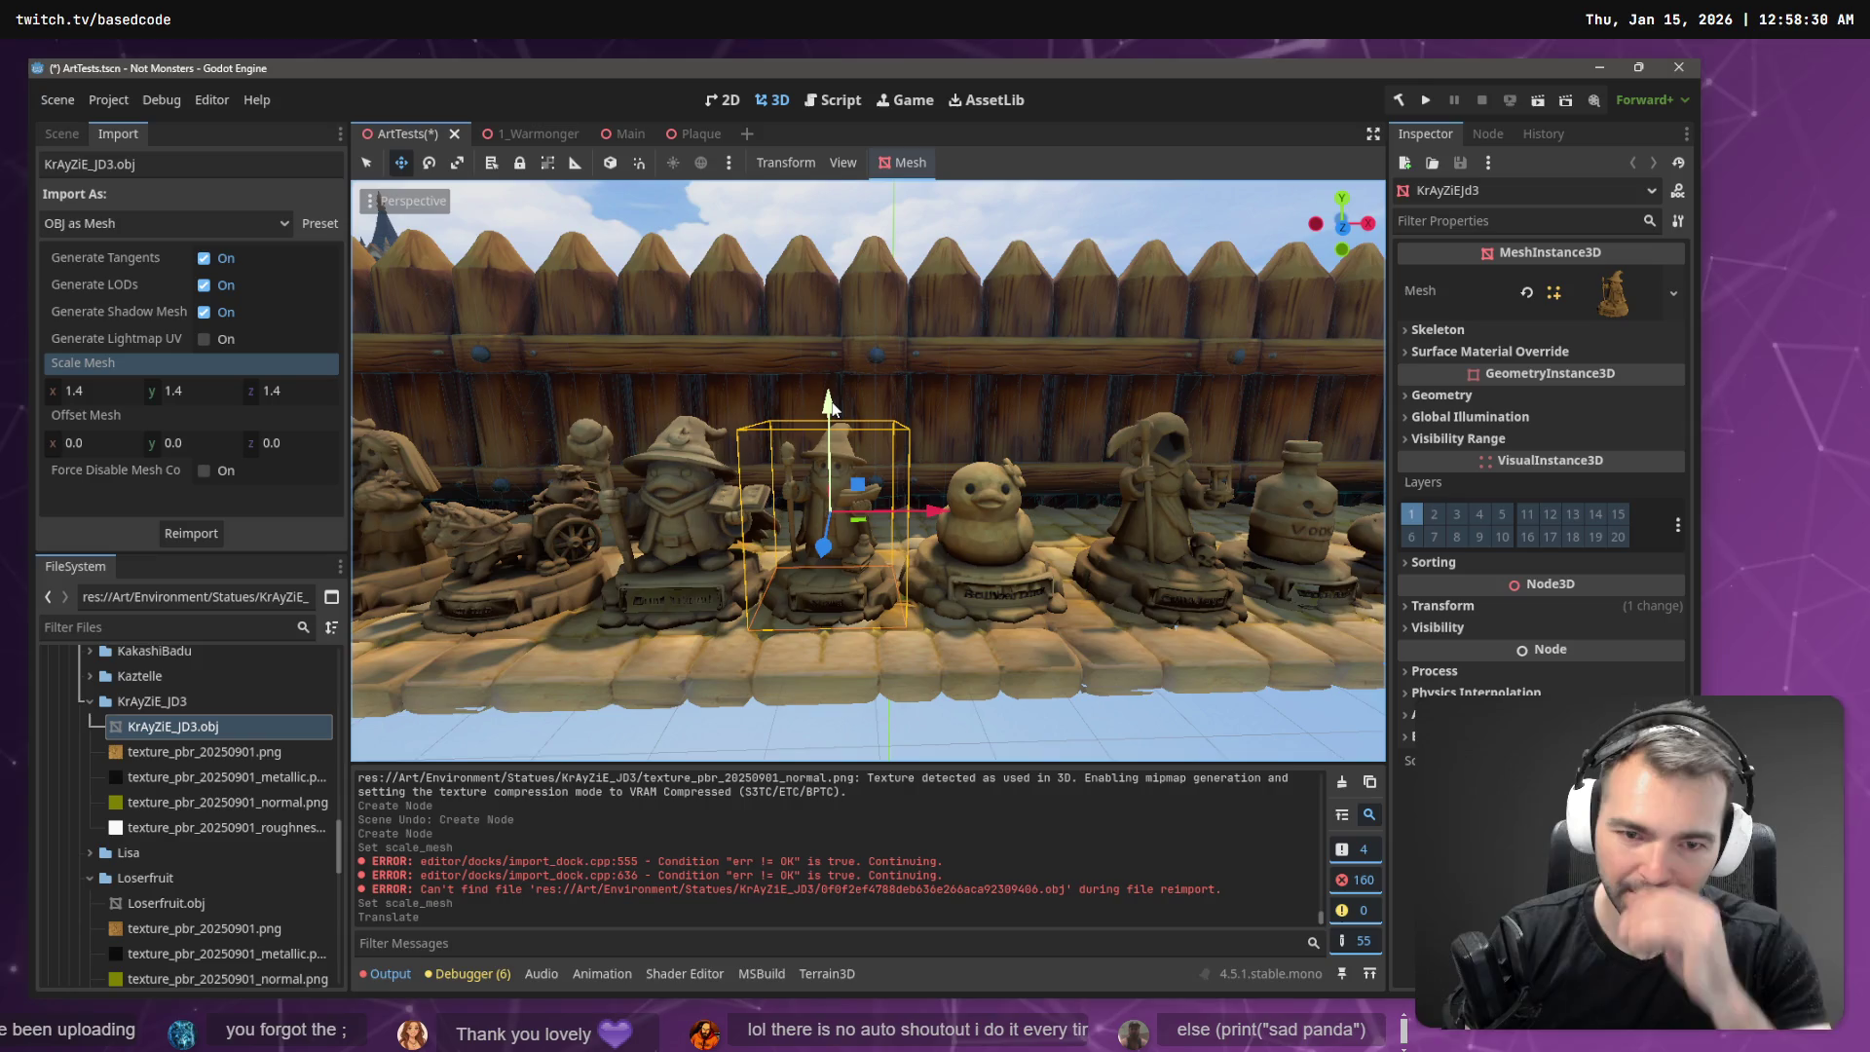
{"action": "left_click", "coordinate": [107, 393]}
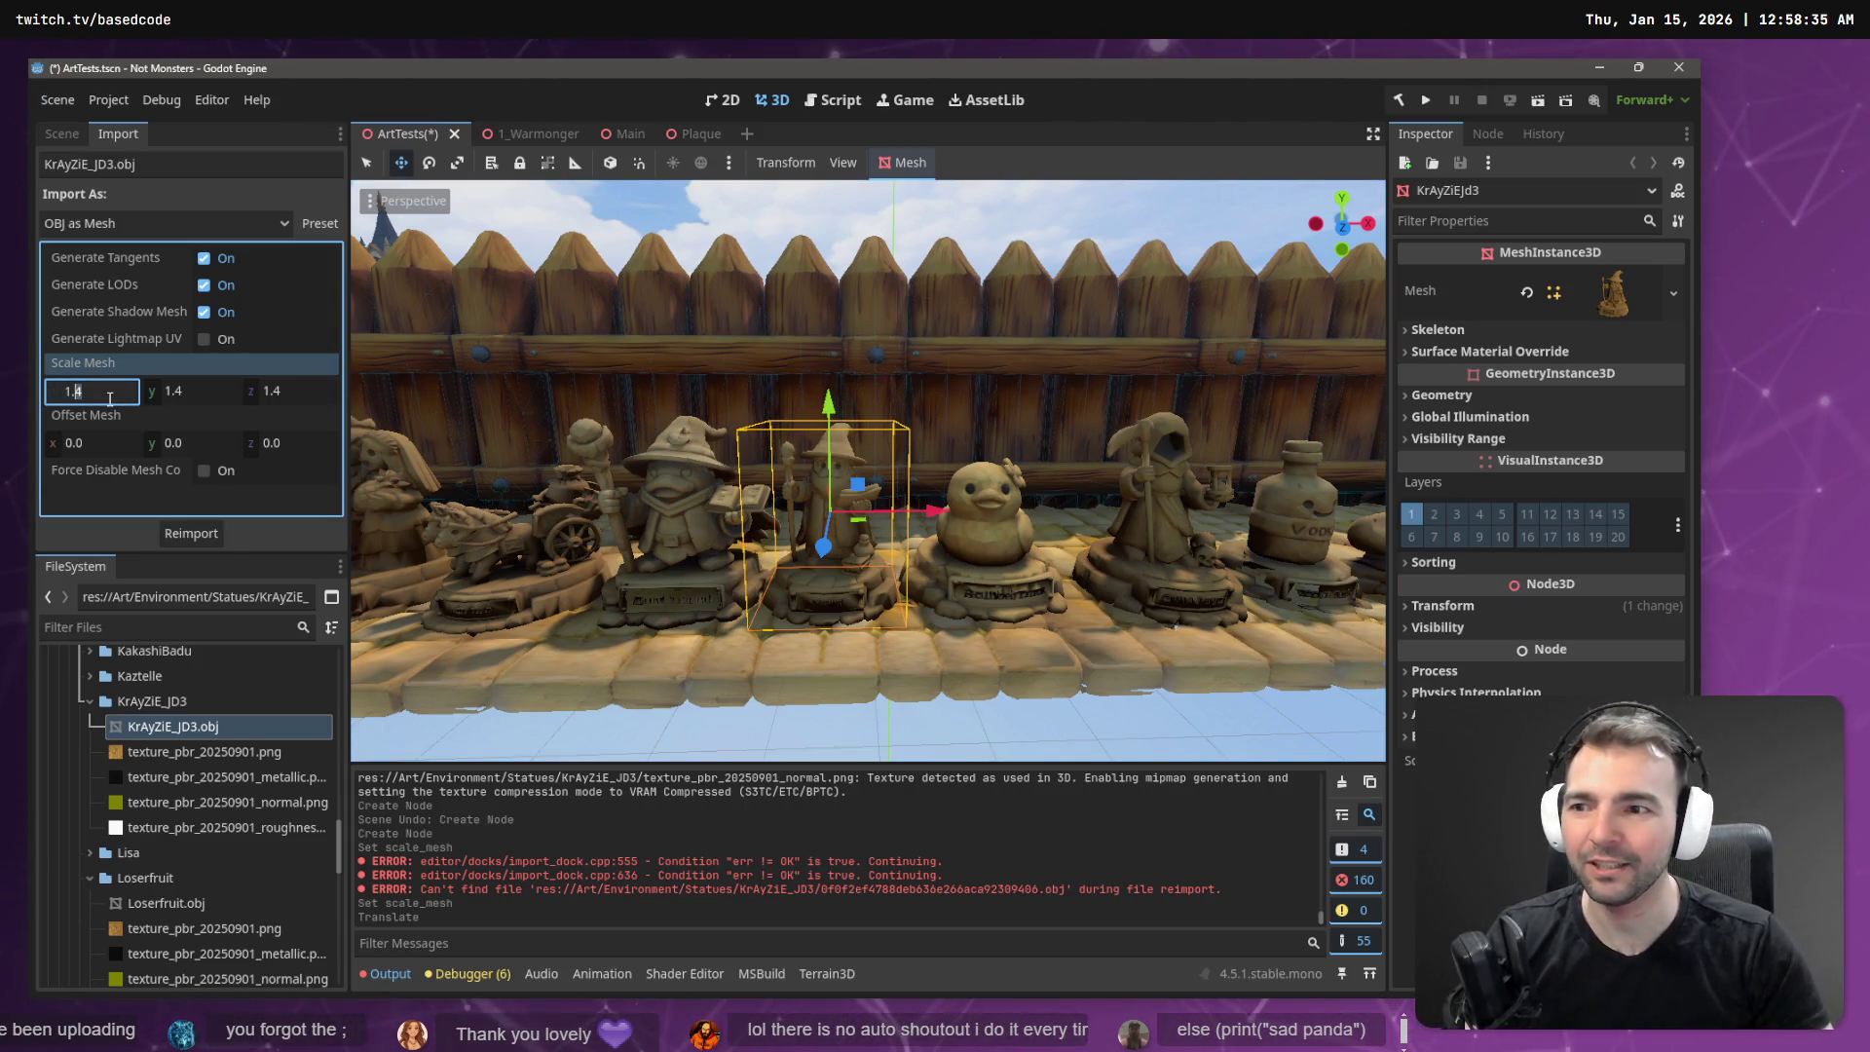
{"action": "type", "text": "1.5"}
{"action": "key", "text": "Tab"}
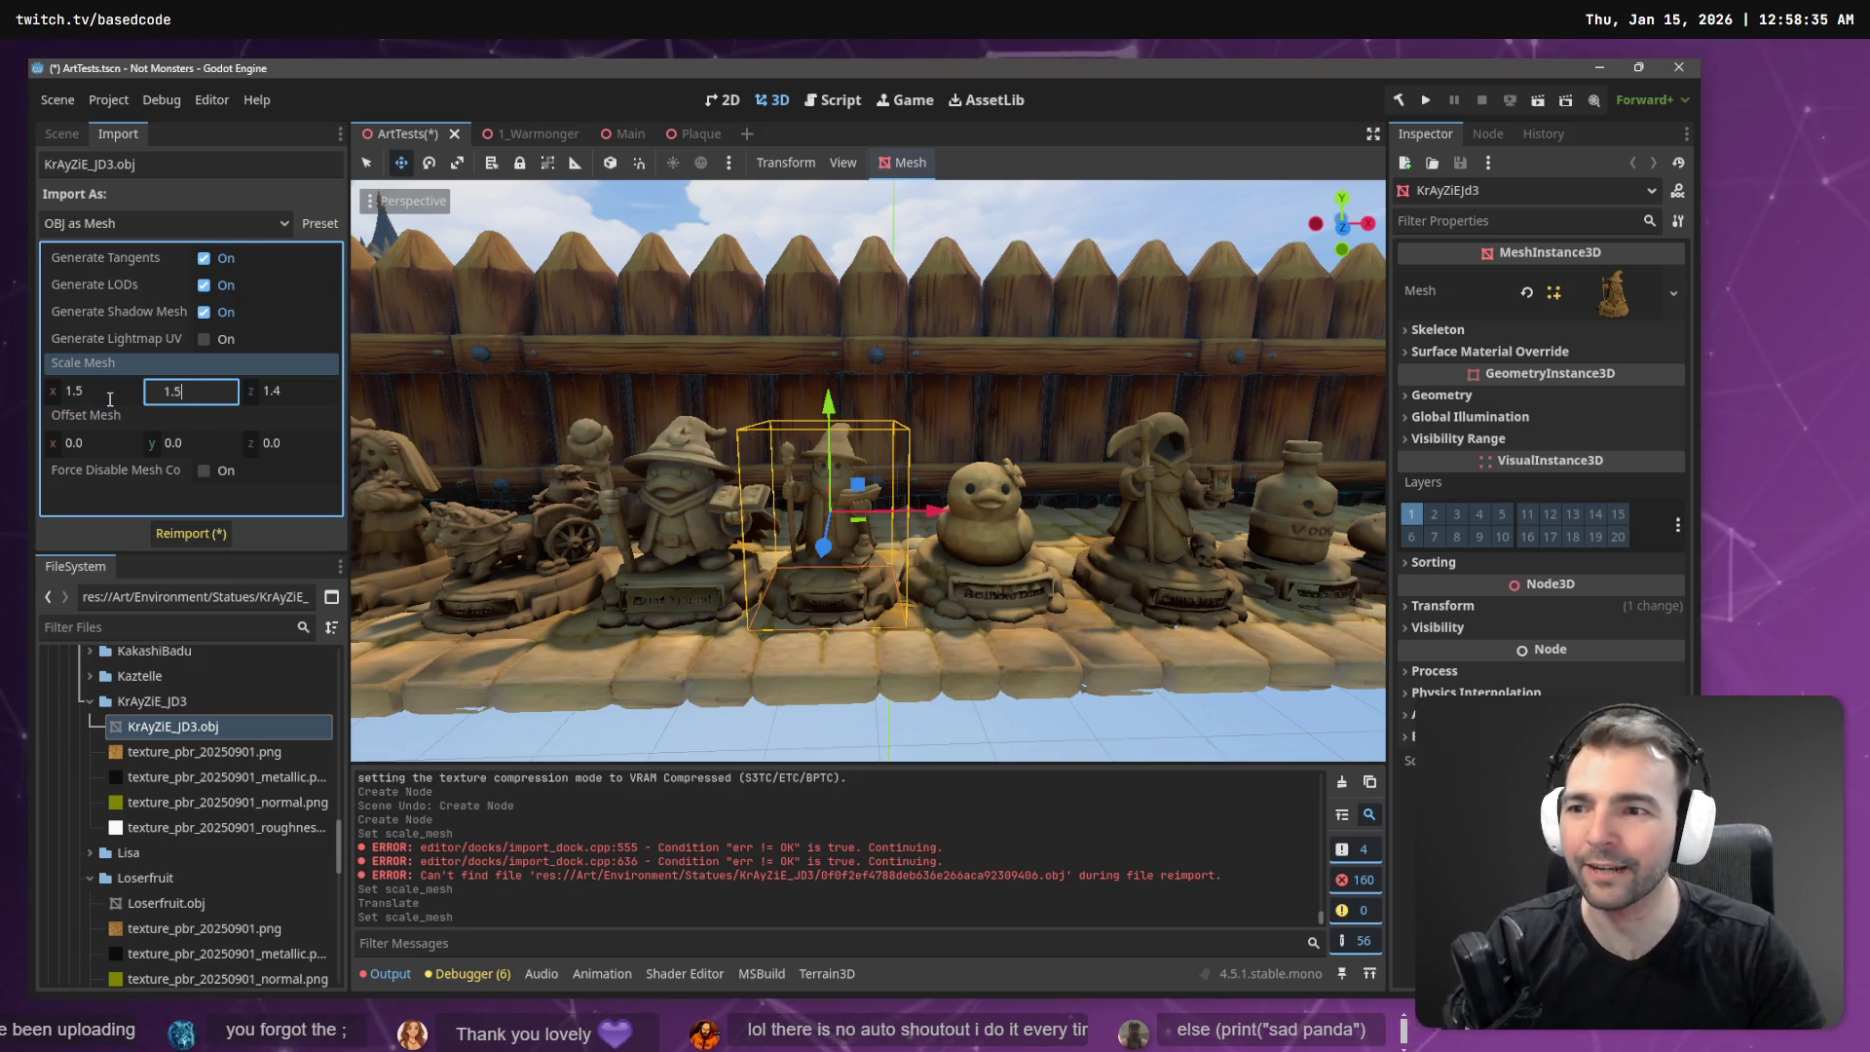
{"action": "type", "text": "1.5"}
{"action": "key", "text": "Tab"}
{"action": "type", "text": "1.5"}
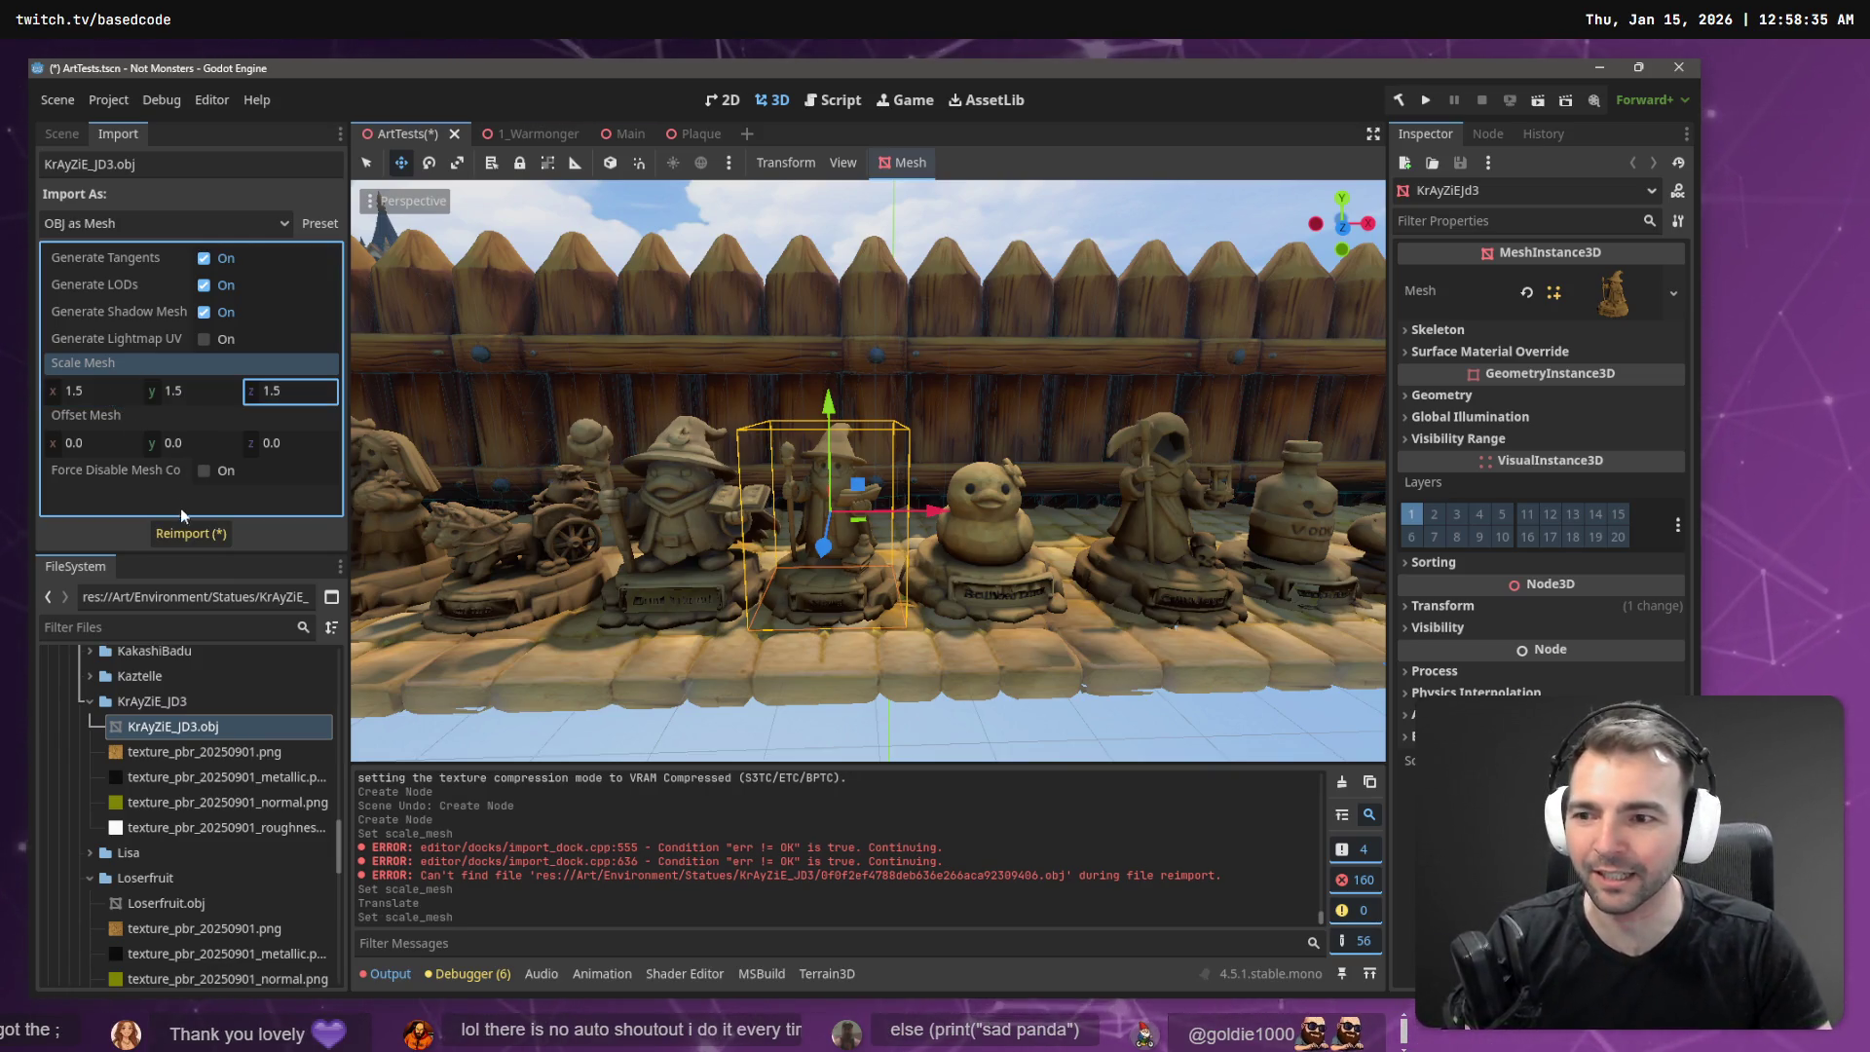
{"action": "left_click", "coordinate": [206, 536]}
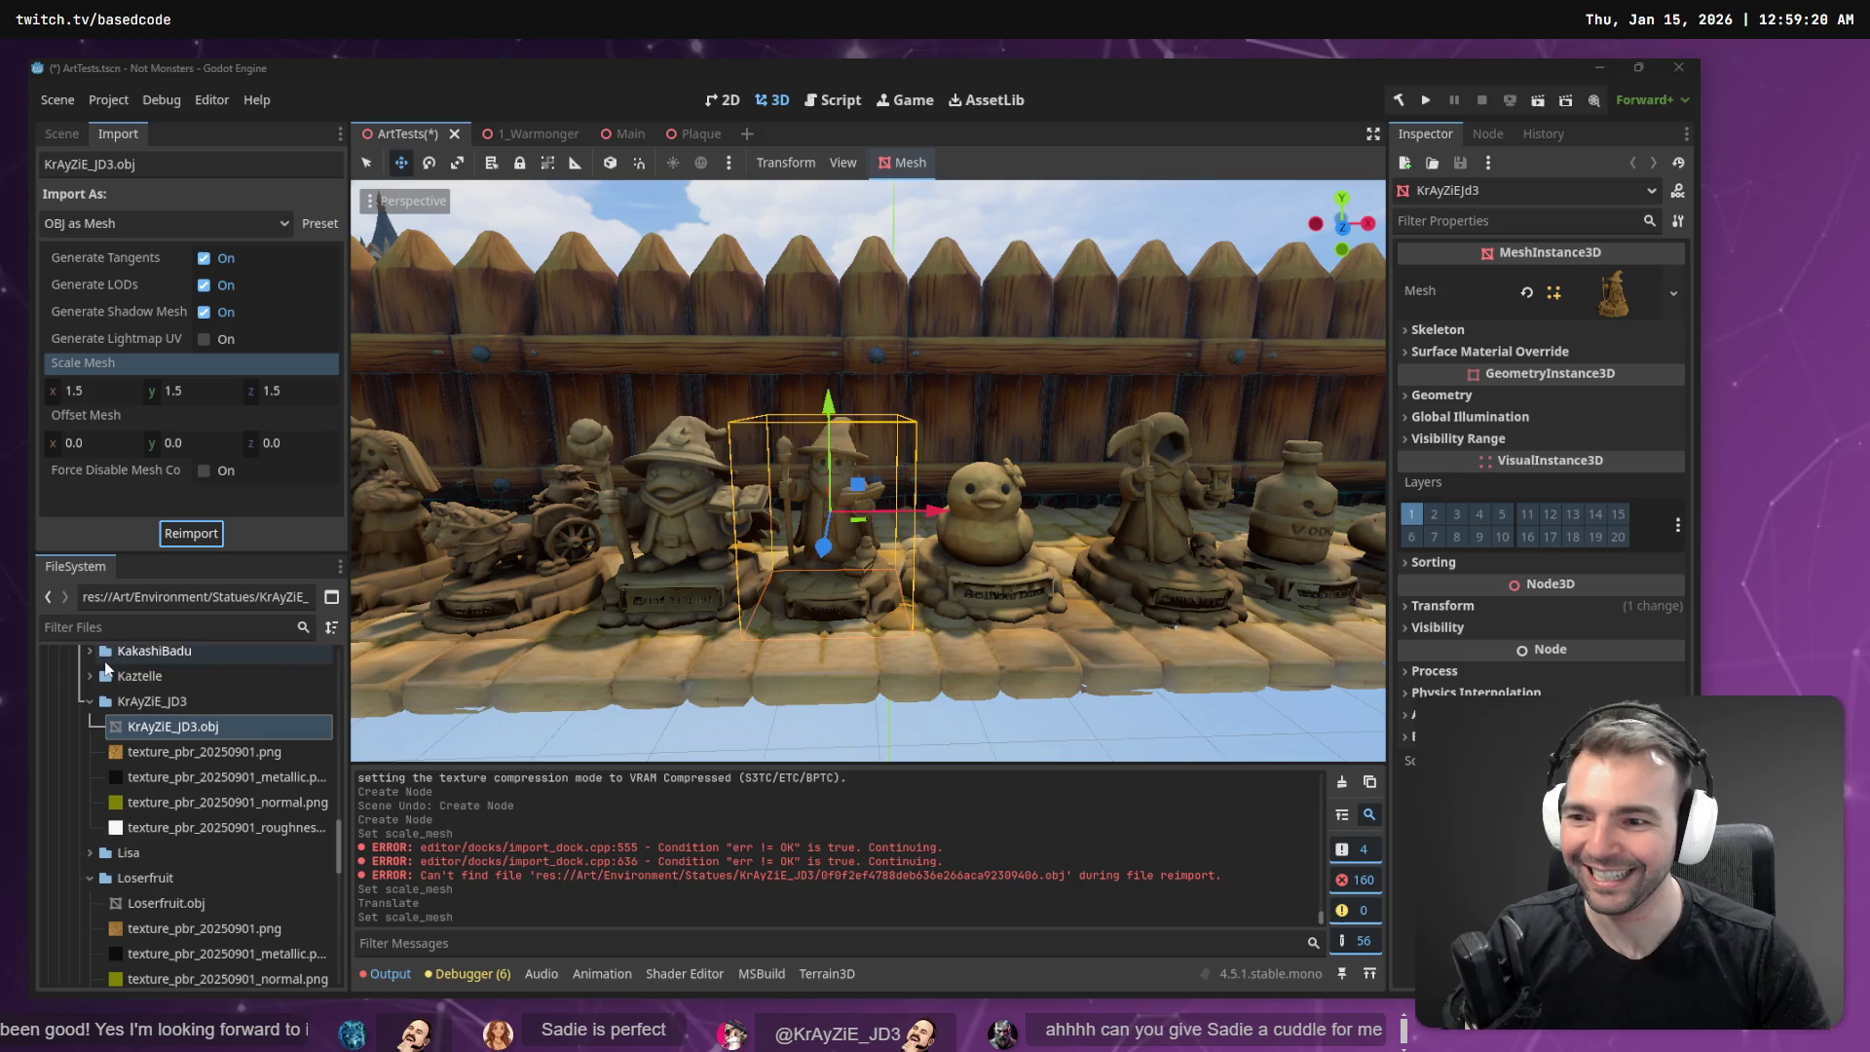
- Select KrAyZiE_JD3.obj, lift the wizard statue a little higher, and zoom in to check it
{"action": "left_click", "coordinate": [157, 712]}
{"action": "left_click", "coordinate": [173, 726]}
{"action": "scroll", "coordinate": [935, 451], "scroll_direction": "up", "scroll_amount": 2}
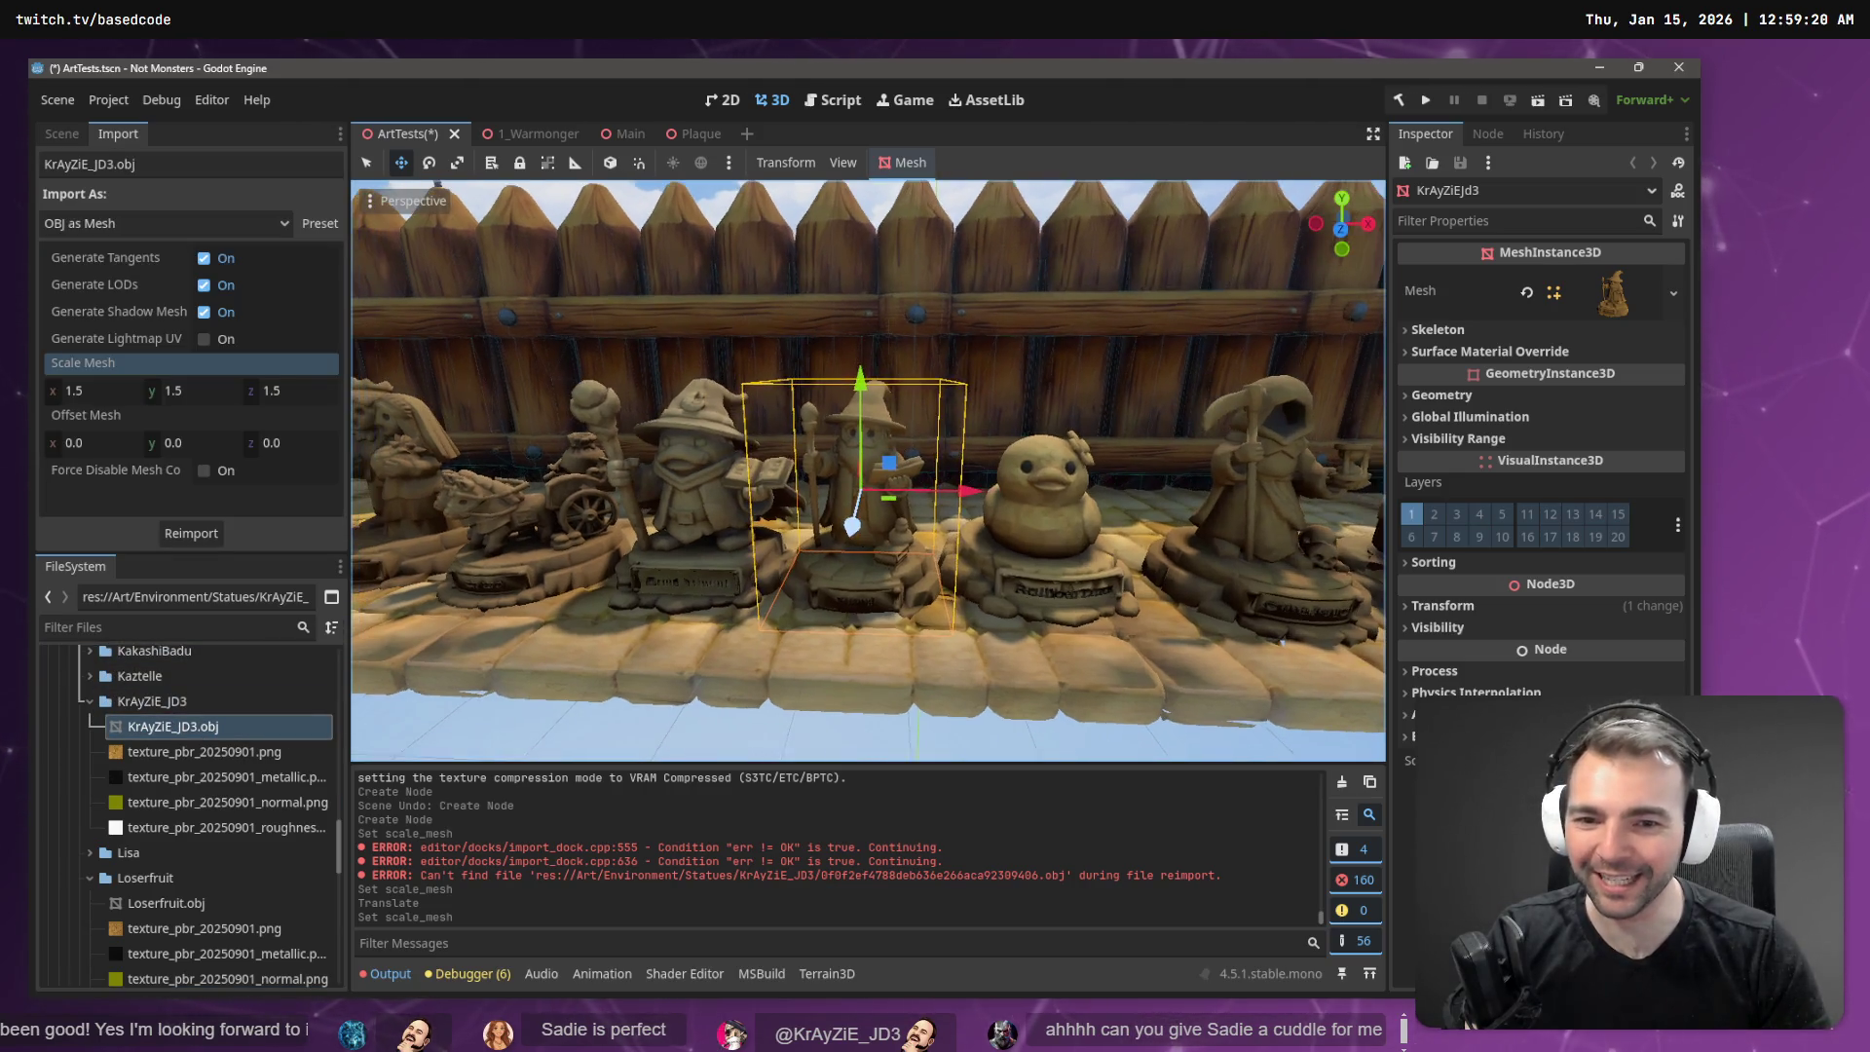
{"action": "left_click_drag", "start_coordinate": [860, 382], "coordinate": [861, 377]}
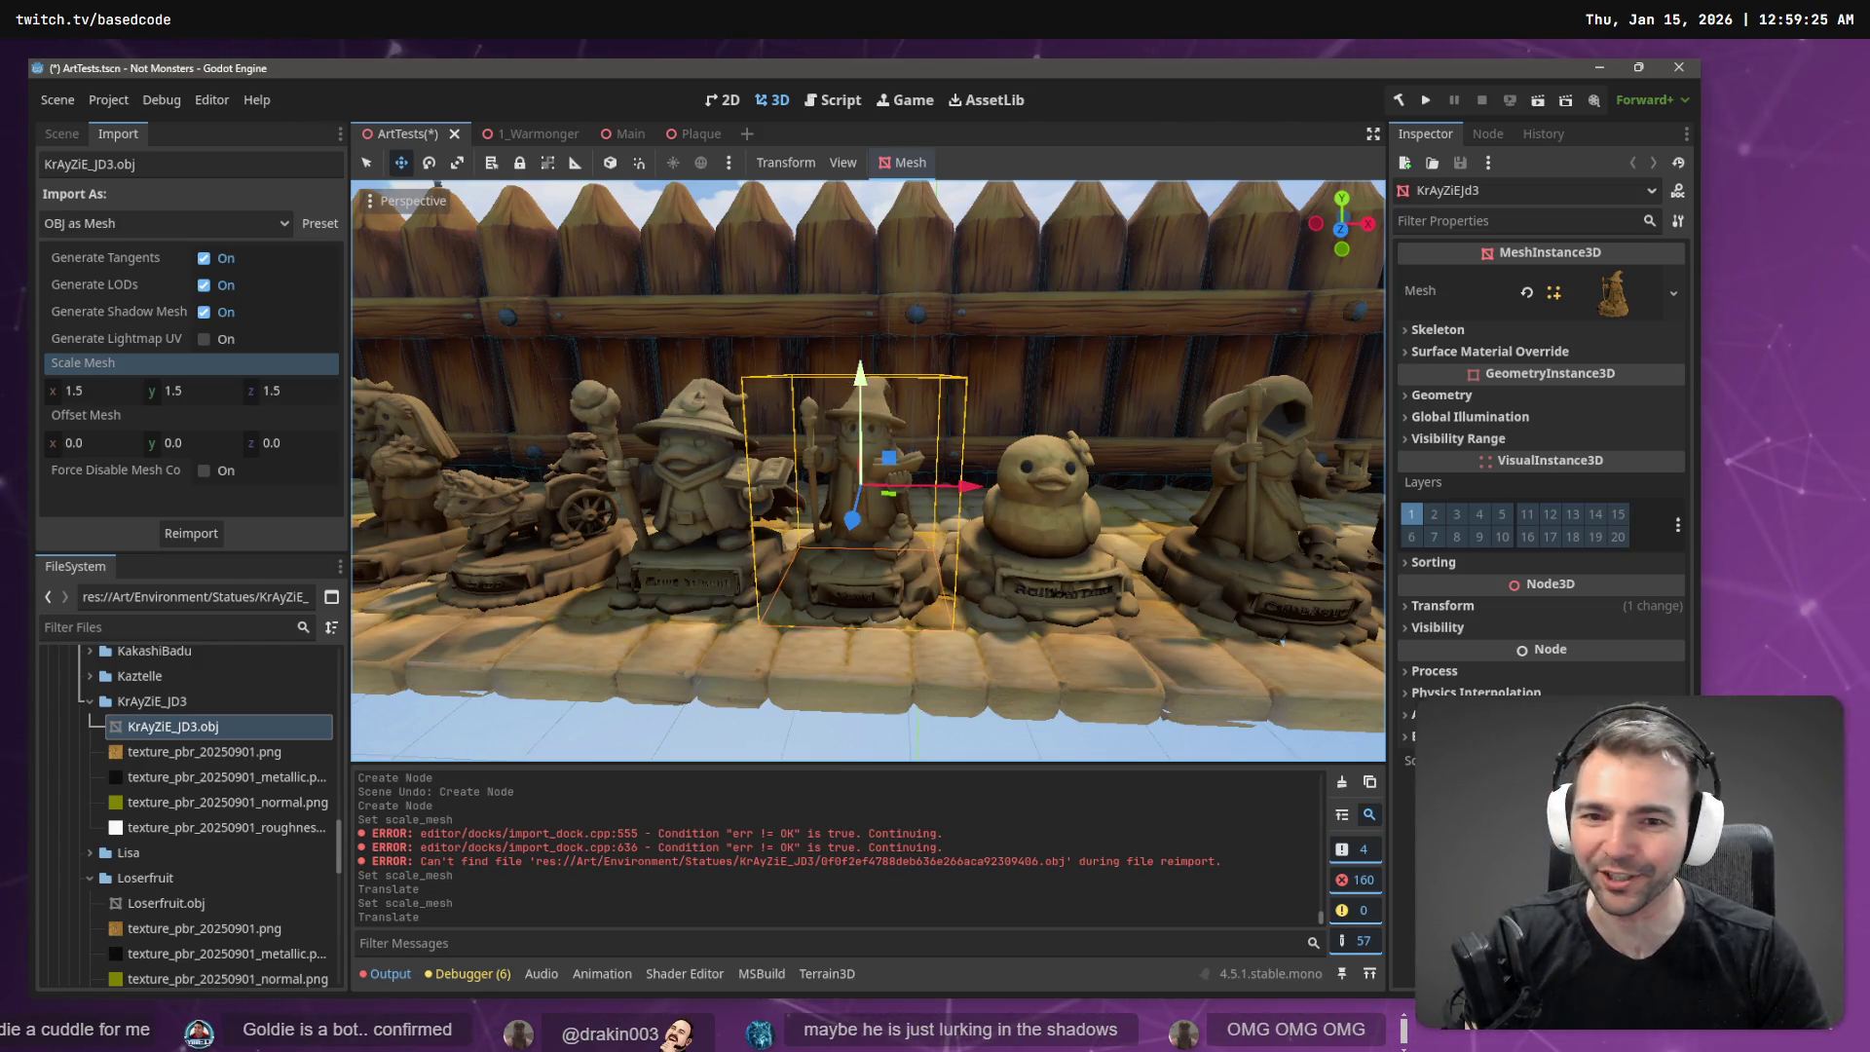
{"action": "scroll", "coordinate": [887, 383], "scroll_direction": "up", "scroll_amount": 2}
{"action": "scroll", "coordinate": [886, 383], "scroll_direction": "up", "scroll_amount": 2}
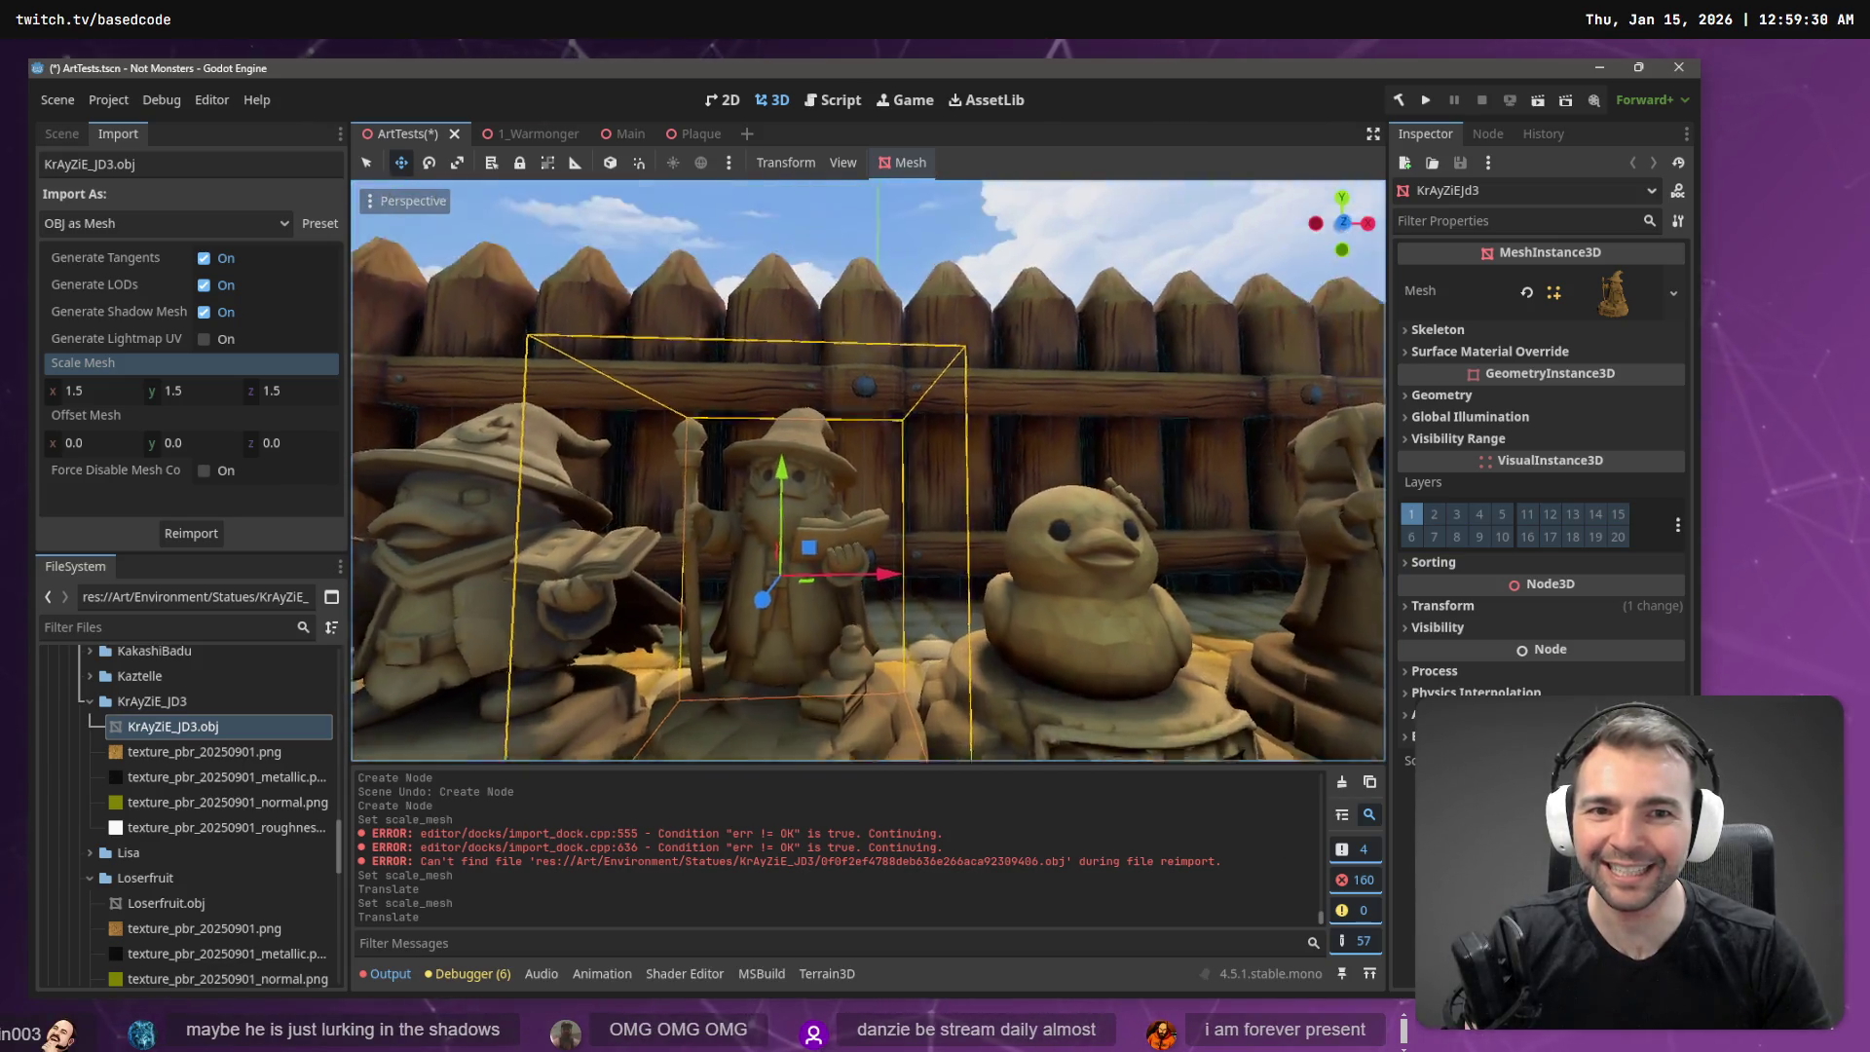
{"action": "left_click", "coordinate": [1033, 245]}
{"action": "scroll", "coordinate": [868, 471], "scroll_direction": "up", "scroll_amount": 3}
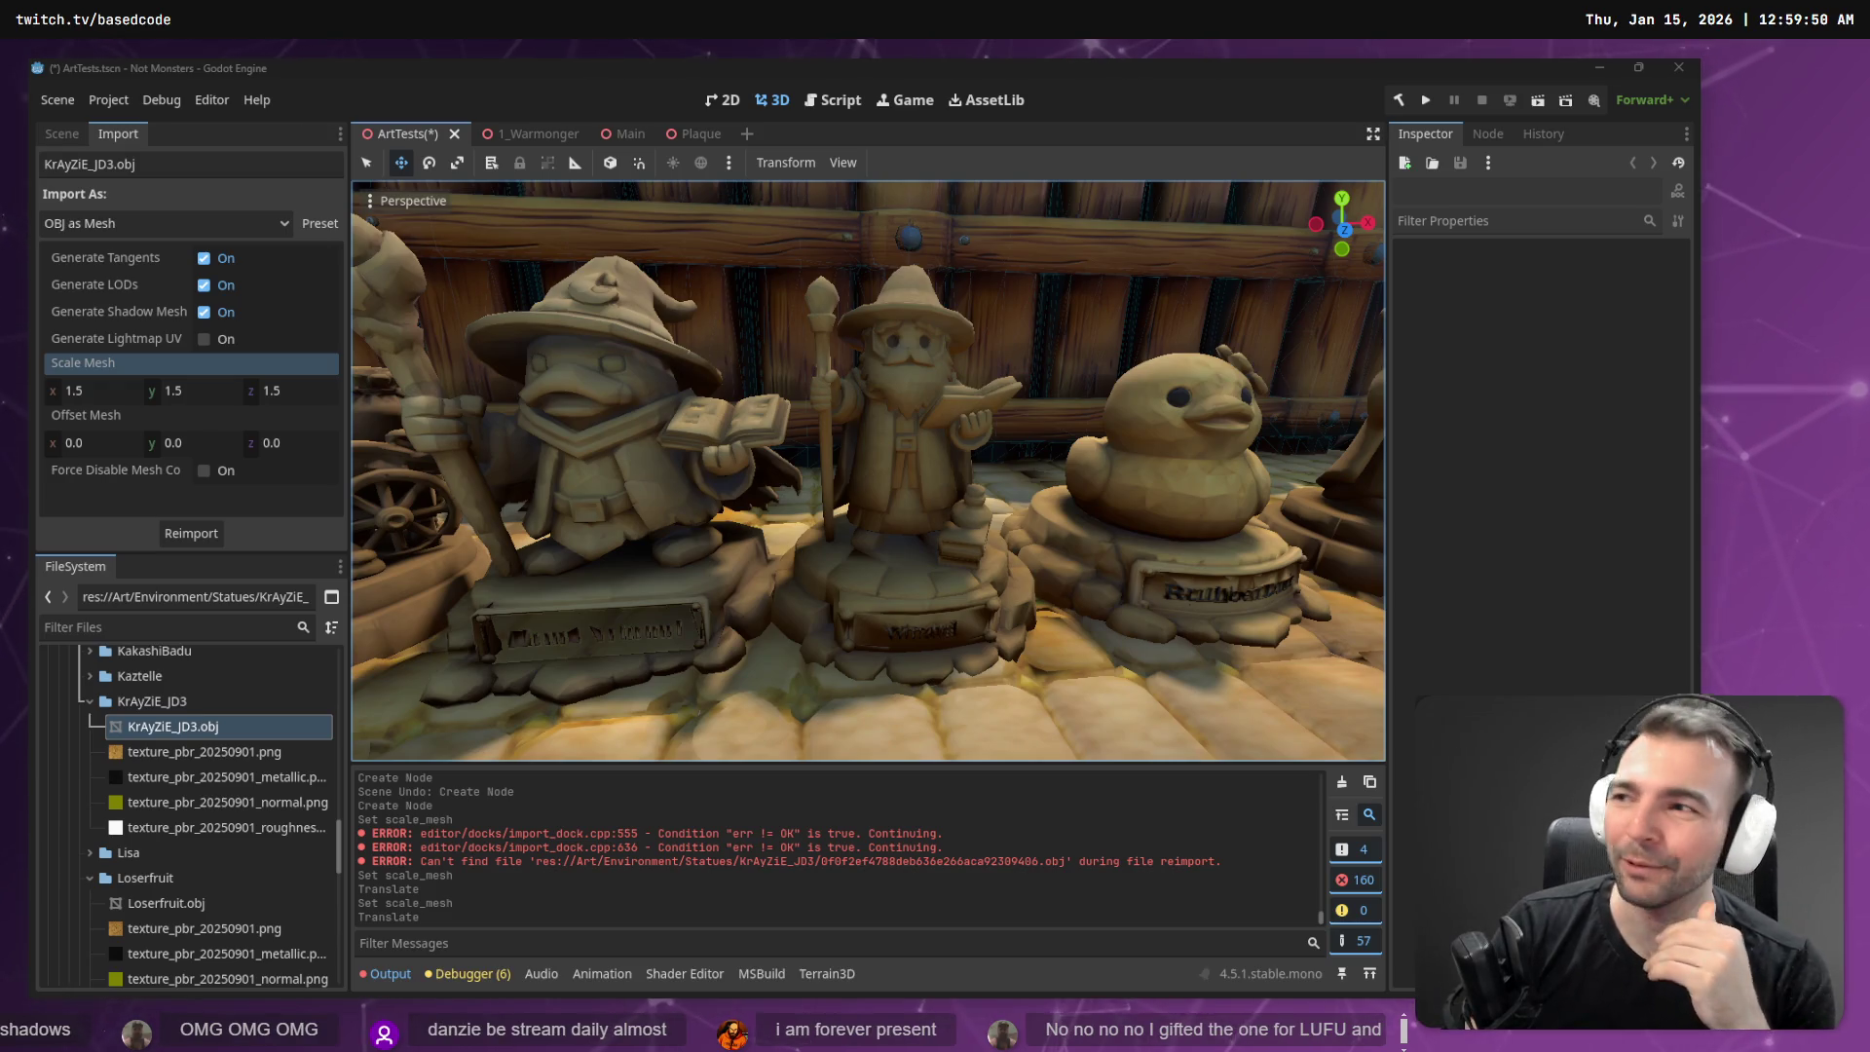
- Frame the Stockade4 fence, then shift the puppy statue to the left
{"action": "left_click", "coordinate": [1113, 280]}
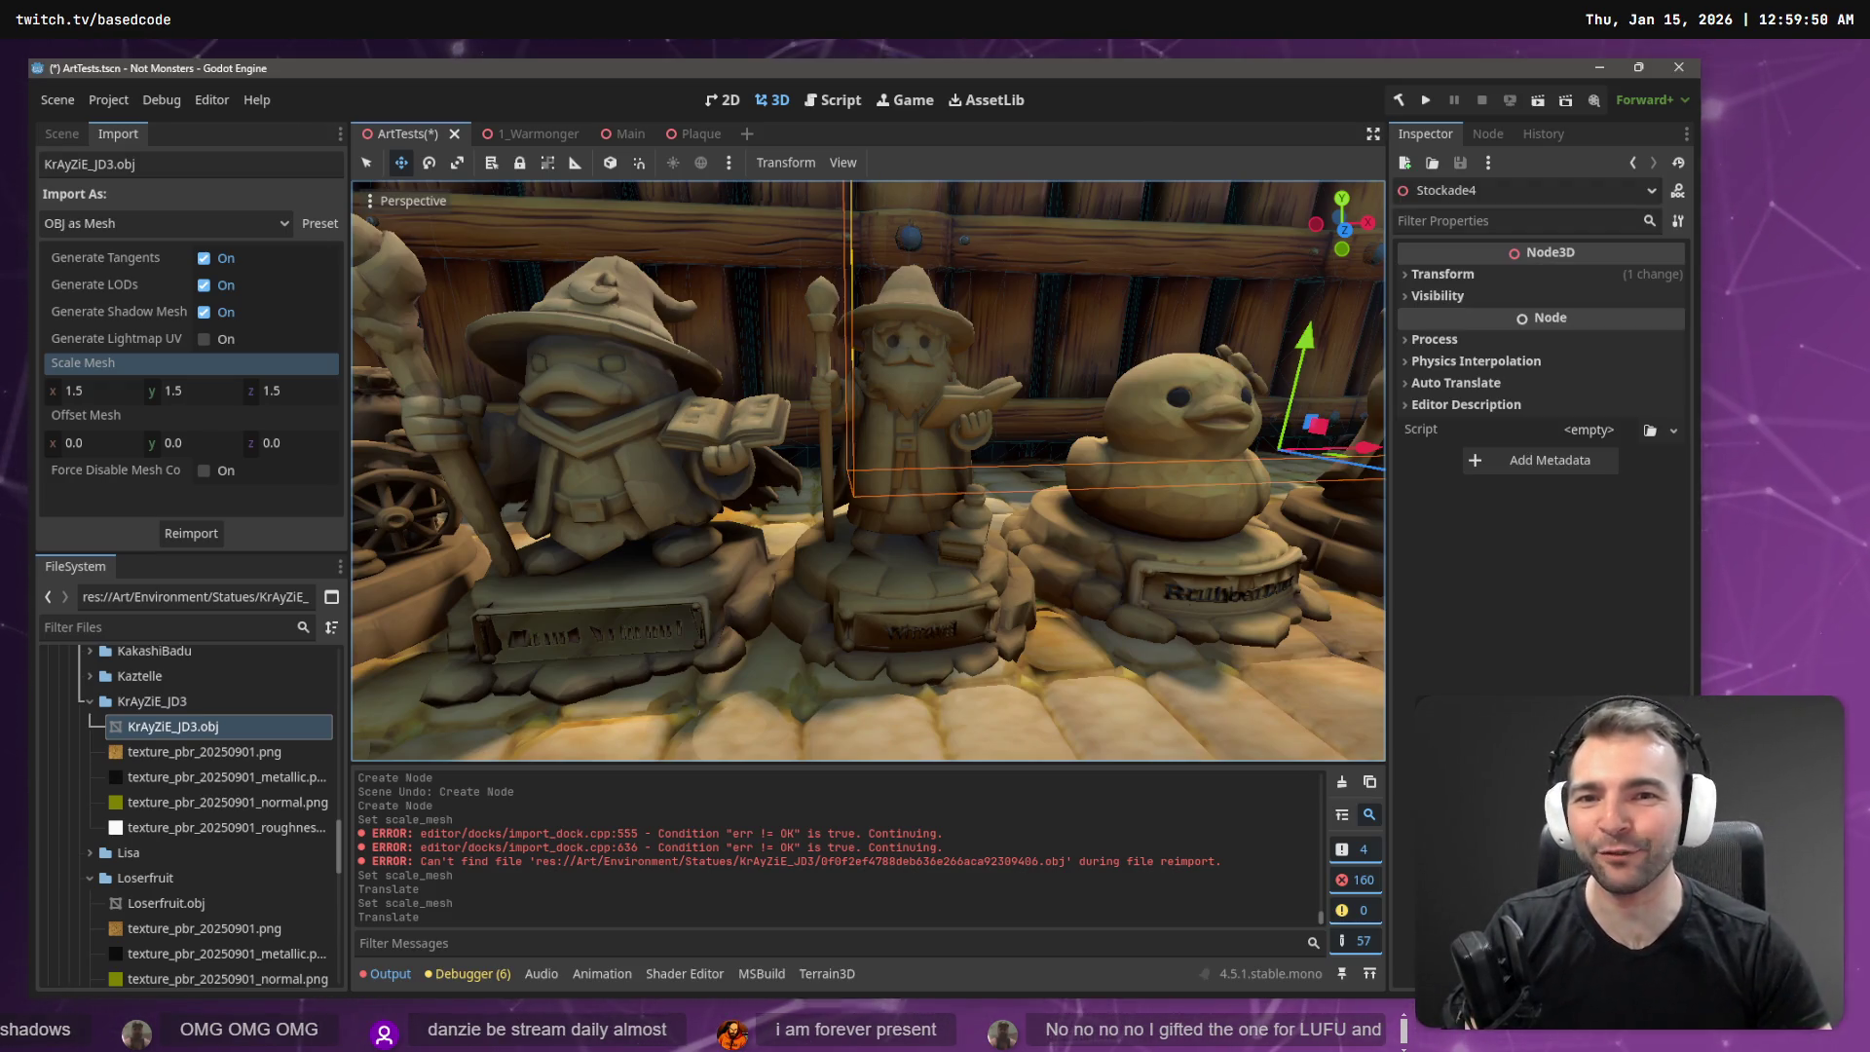
{"action": "key", "text": "f"}
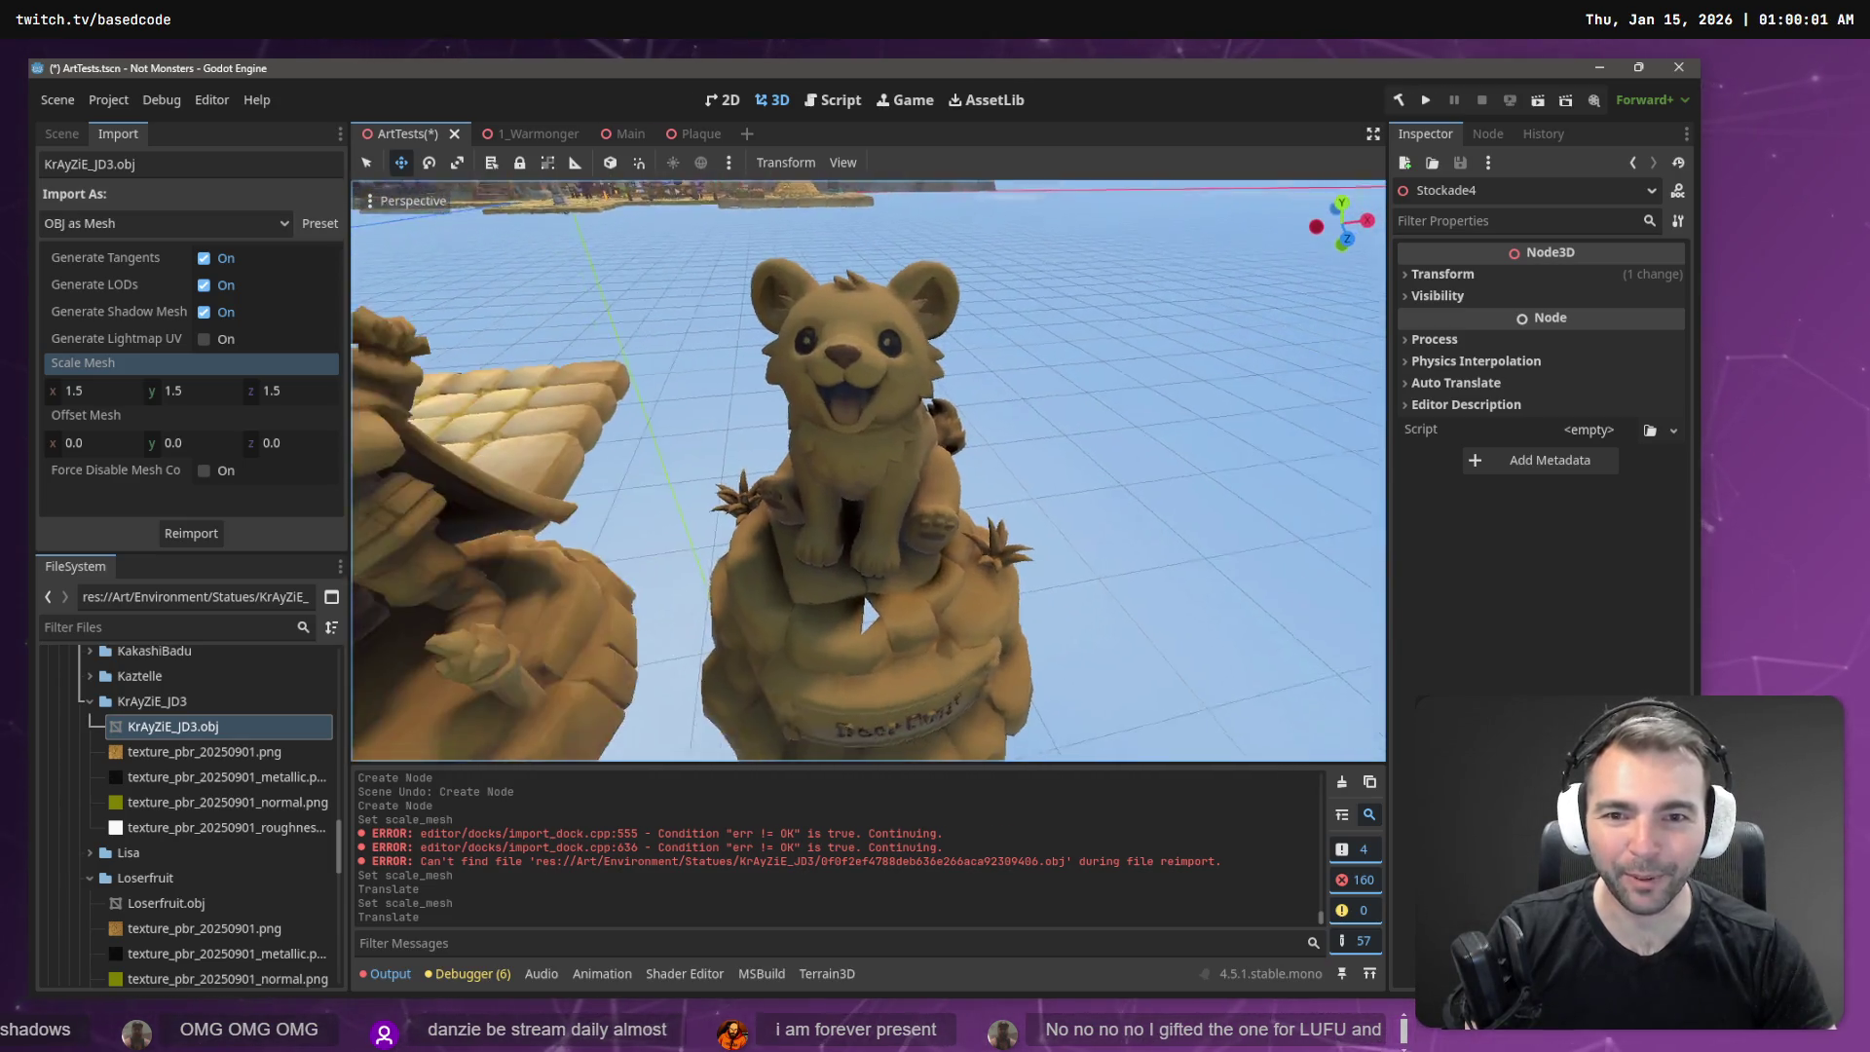
{"action": "left_click", "coordinate": [941, 582]}
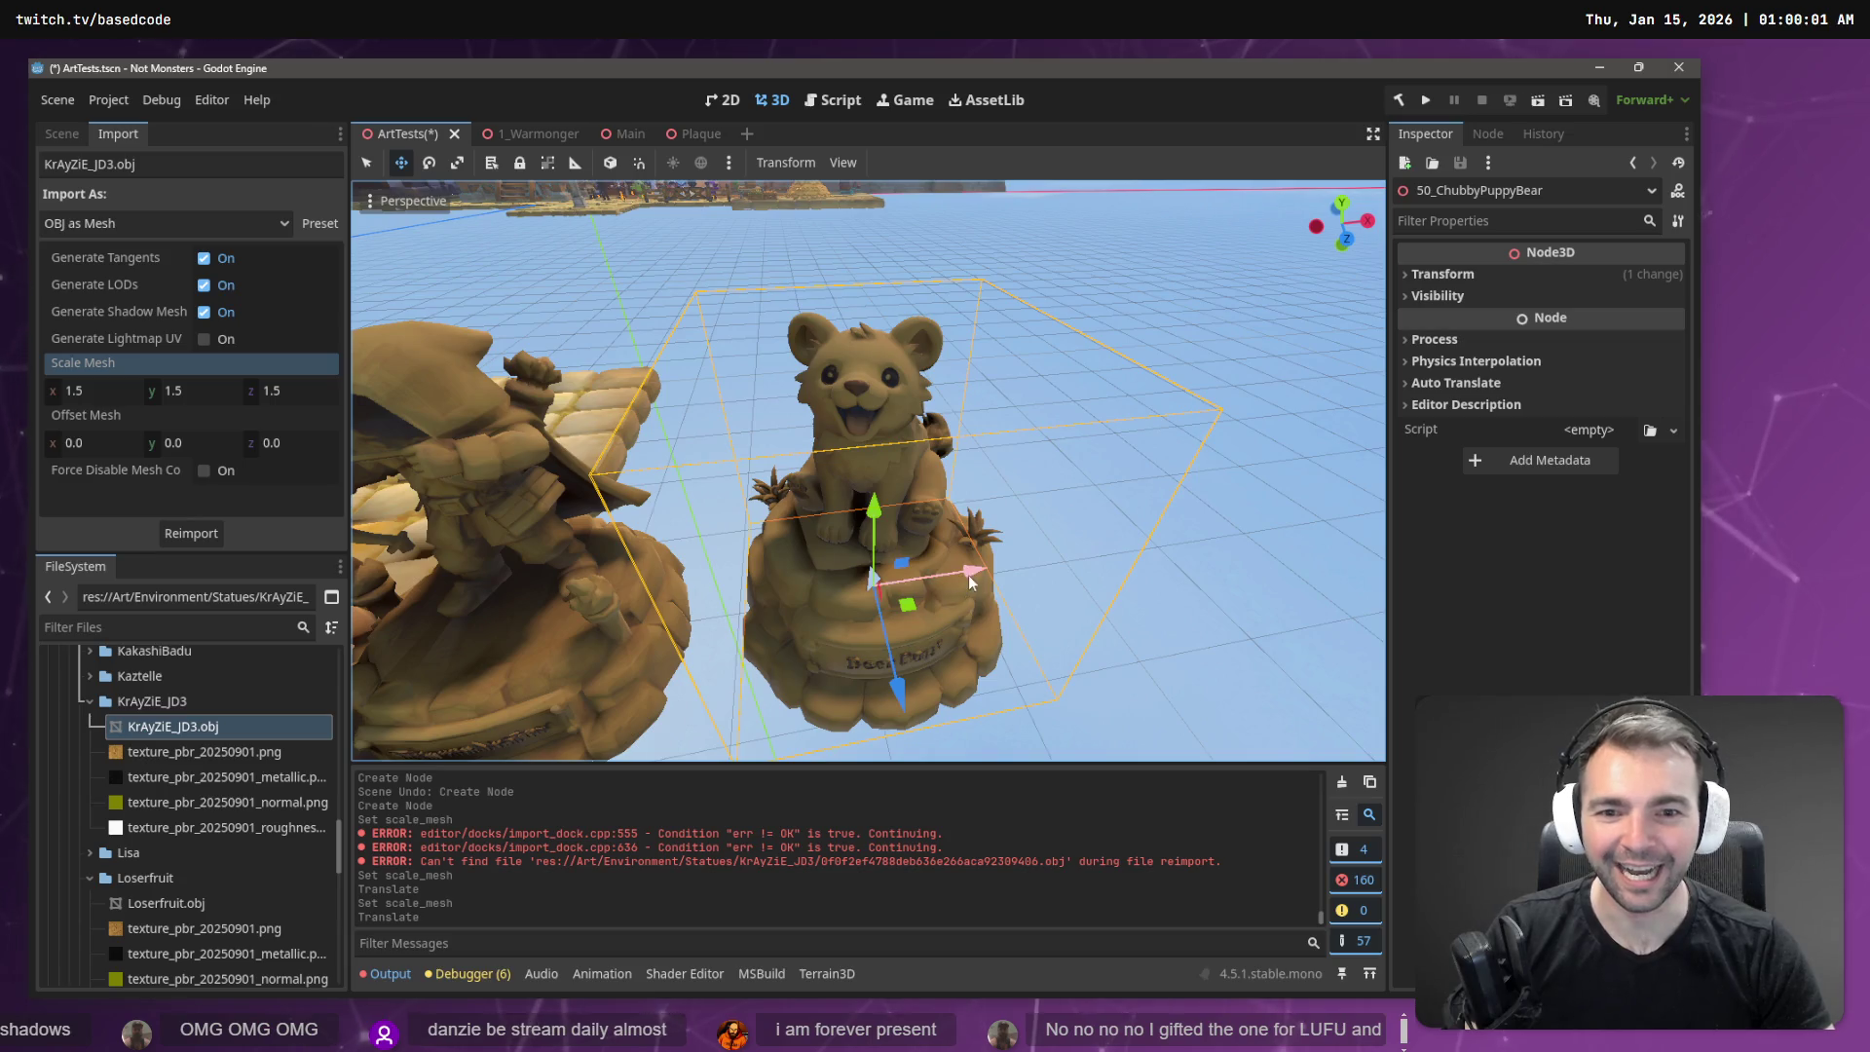
{"action": "left_click_drag", "start_coordinate": [968, 575], "coordinate": [944, 577]}
- Deselect the statue, save the ArtTests scene and run the game
{"action": "left_click", "coordinate": [1163, 522]}
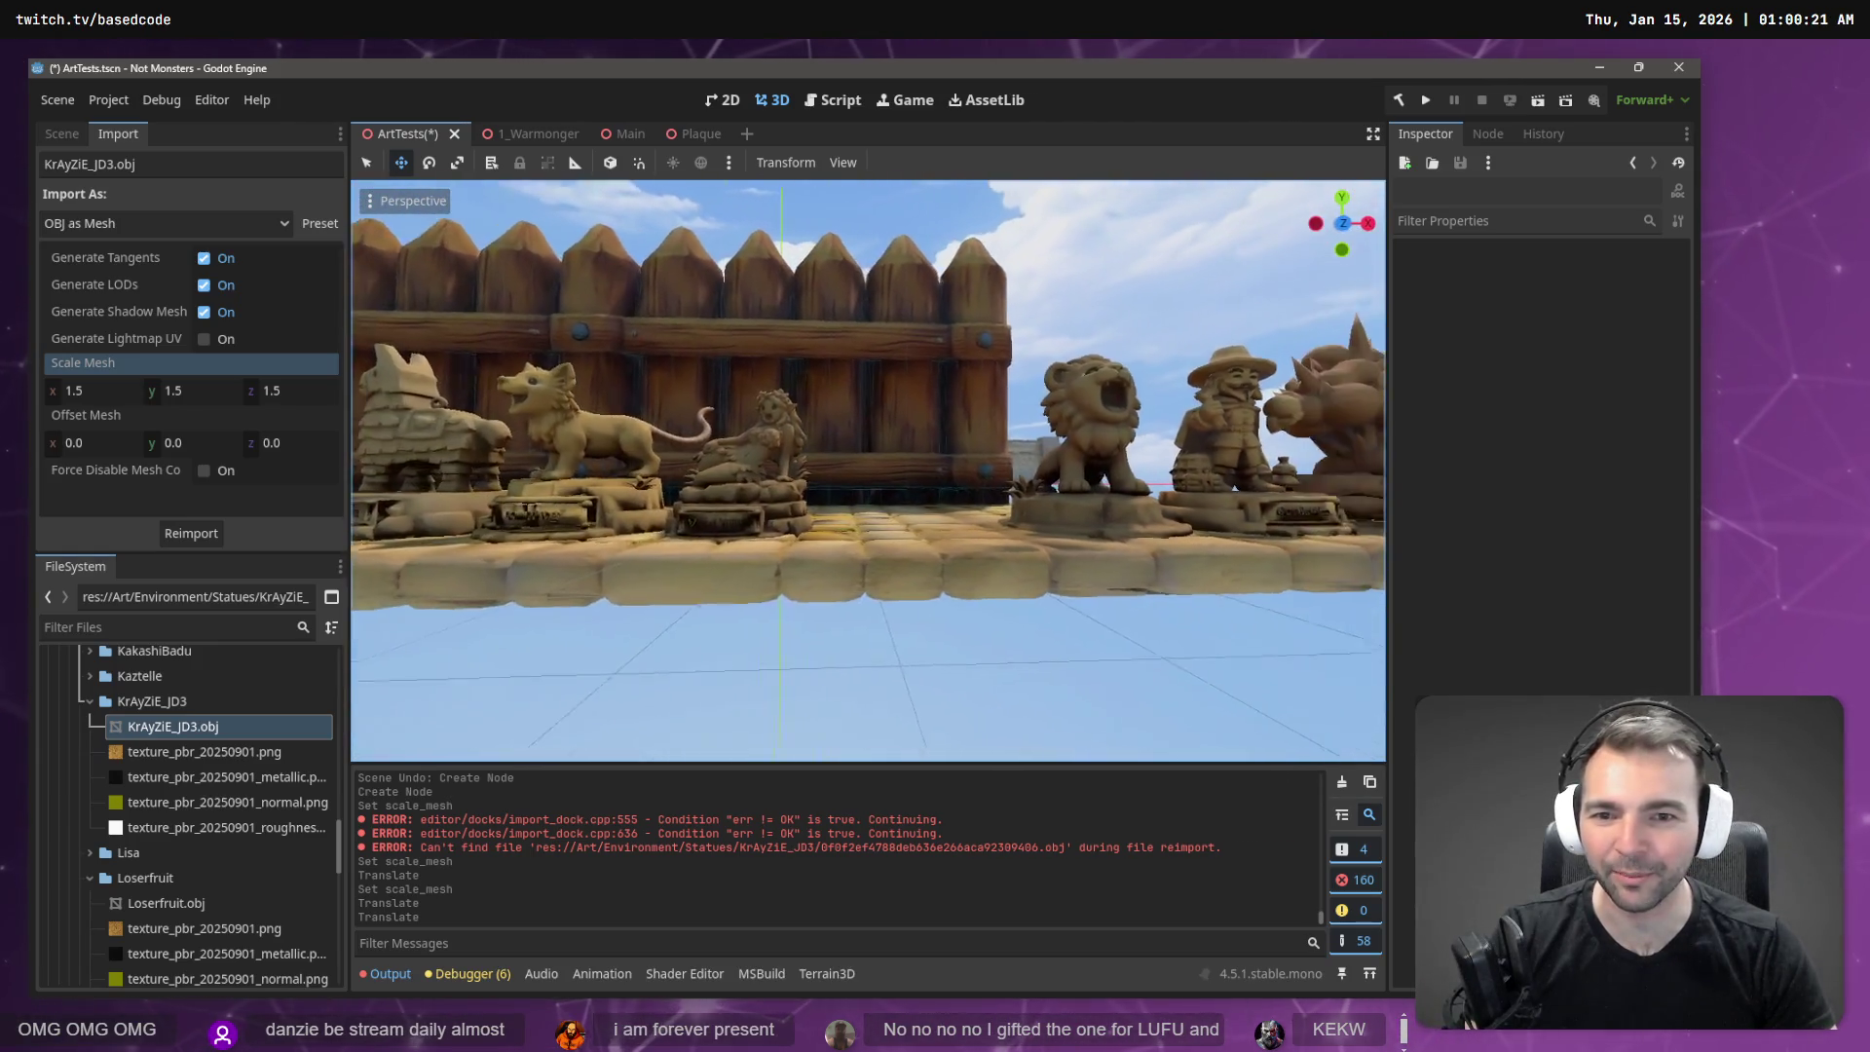
{"action": "key", "text": "ctrl+s"}
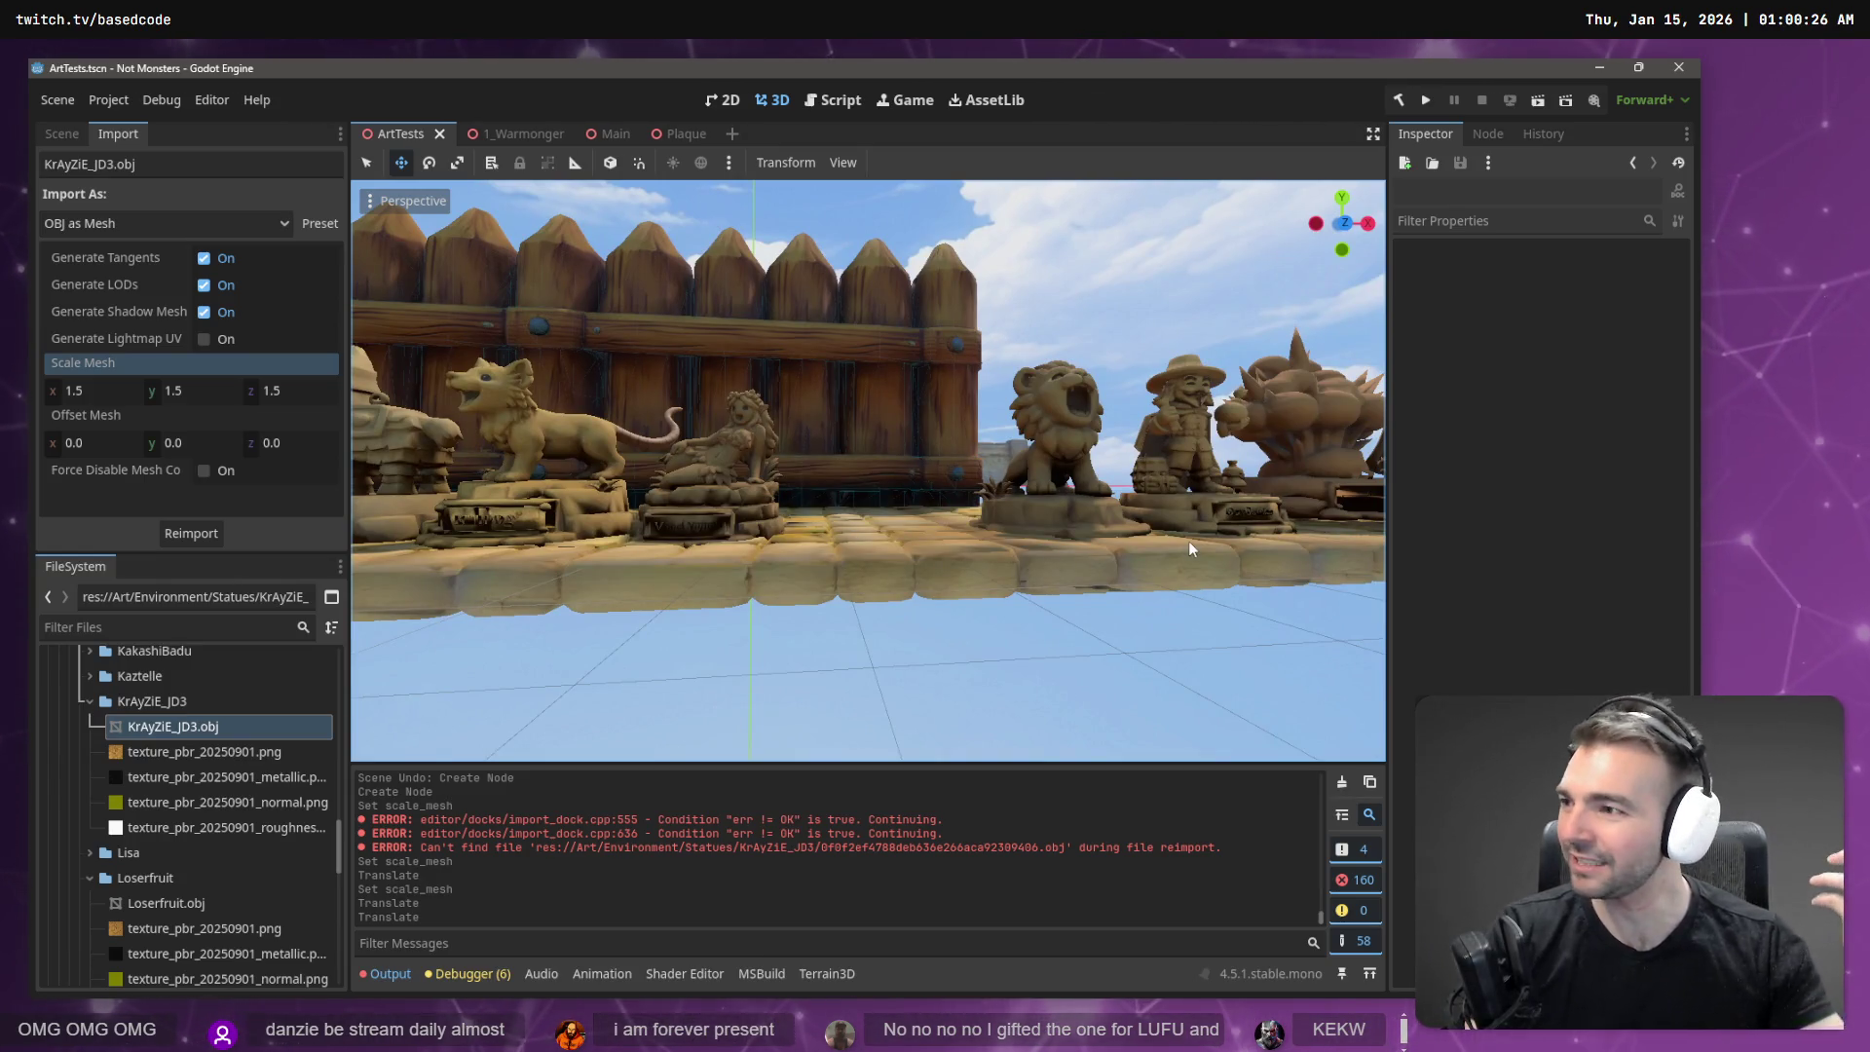
{"action": "key", "text": "F6"}
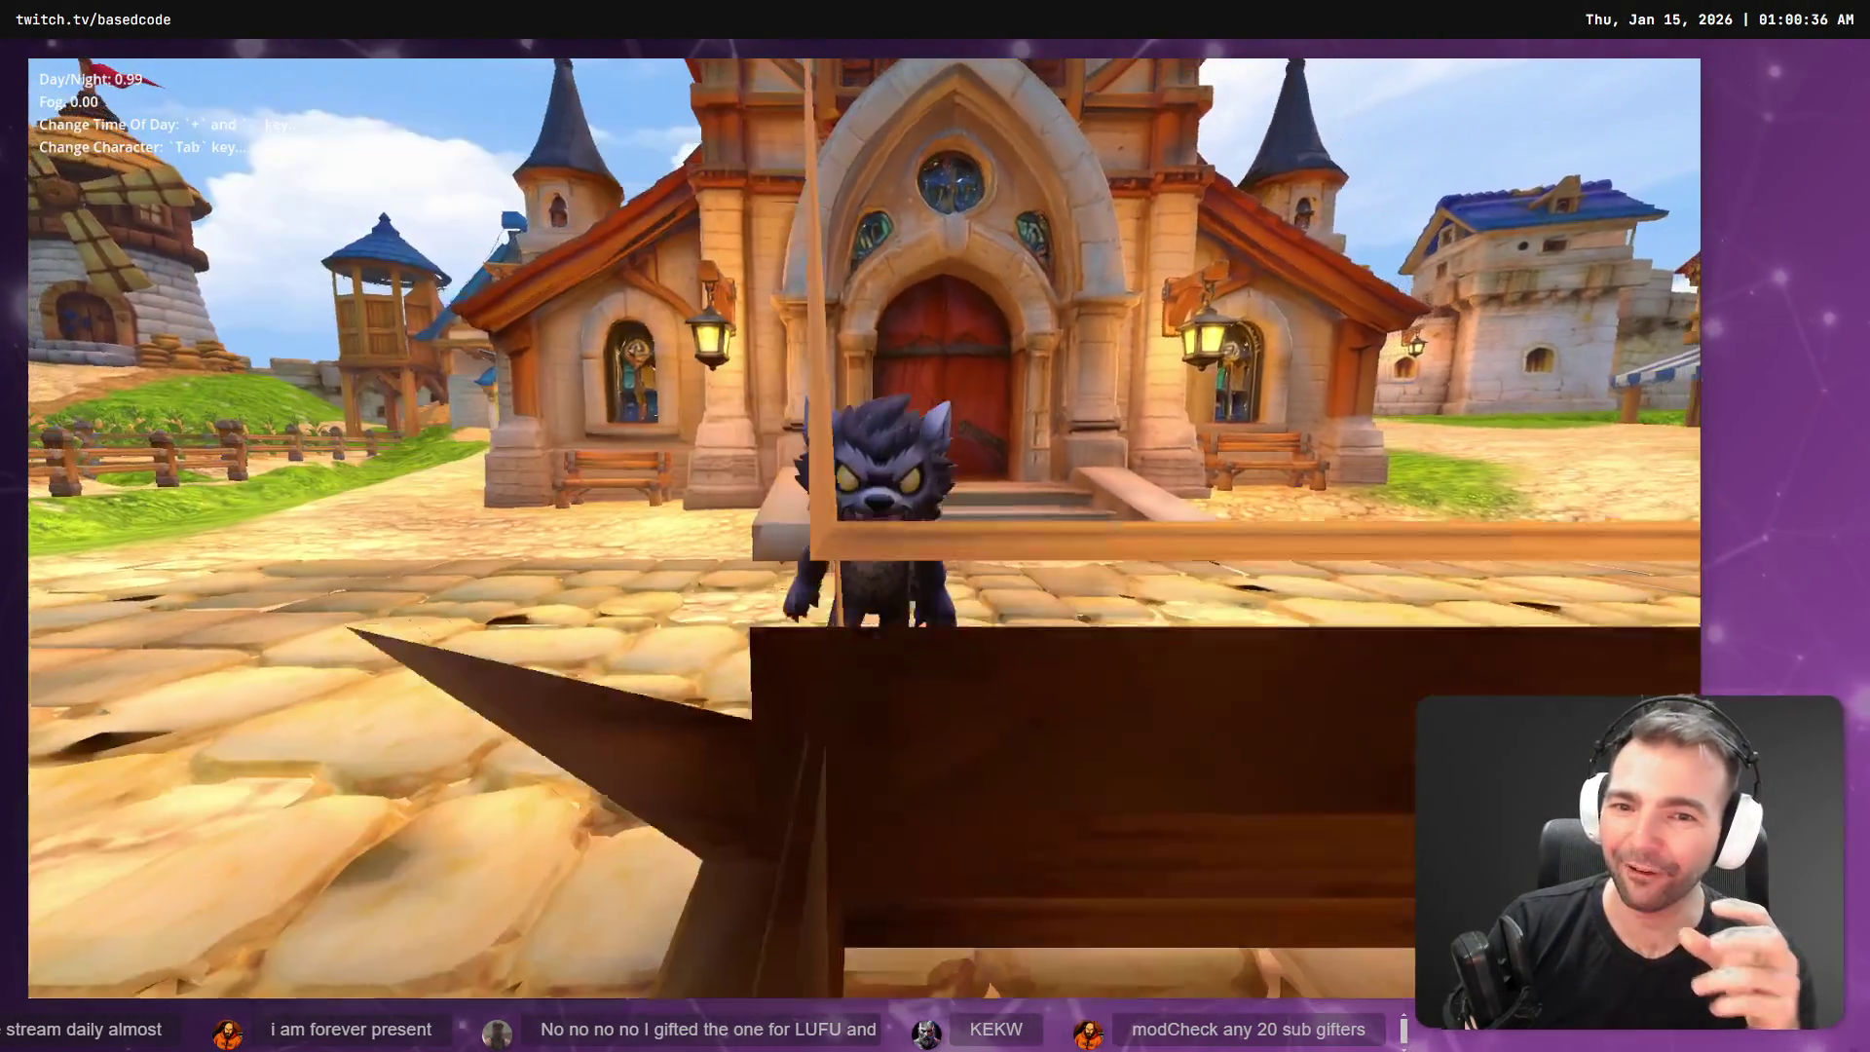
- Walk the character around the town in the running game, then return to the editor
{"action": "key", "text": "w"}
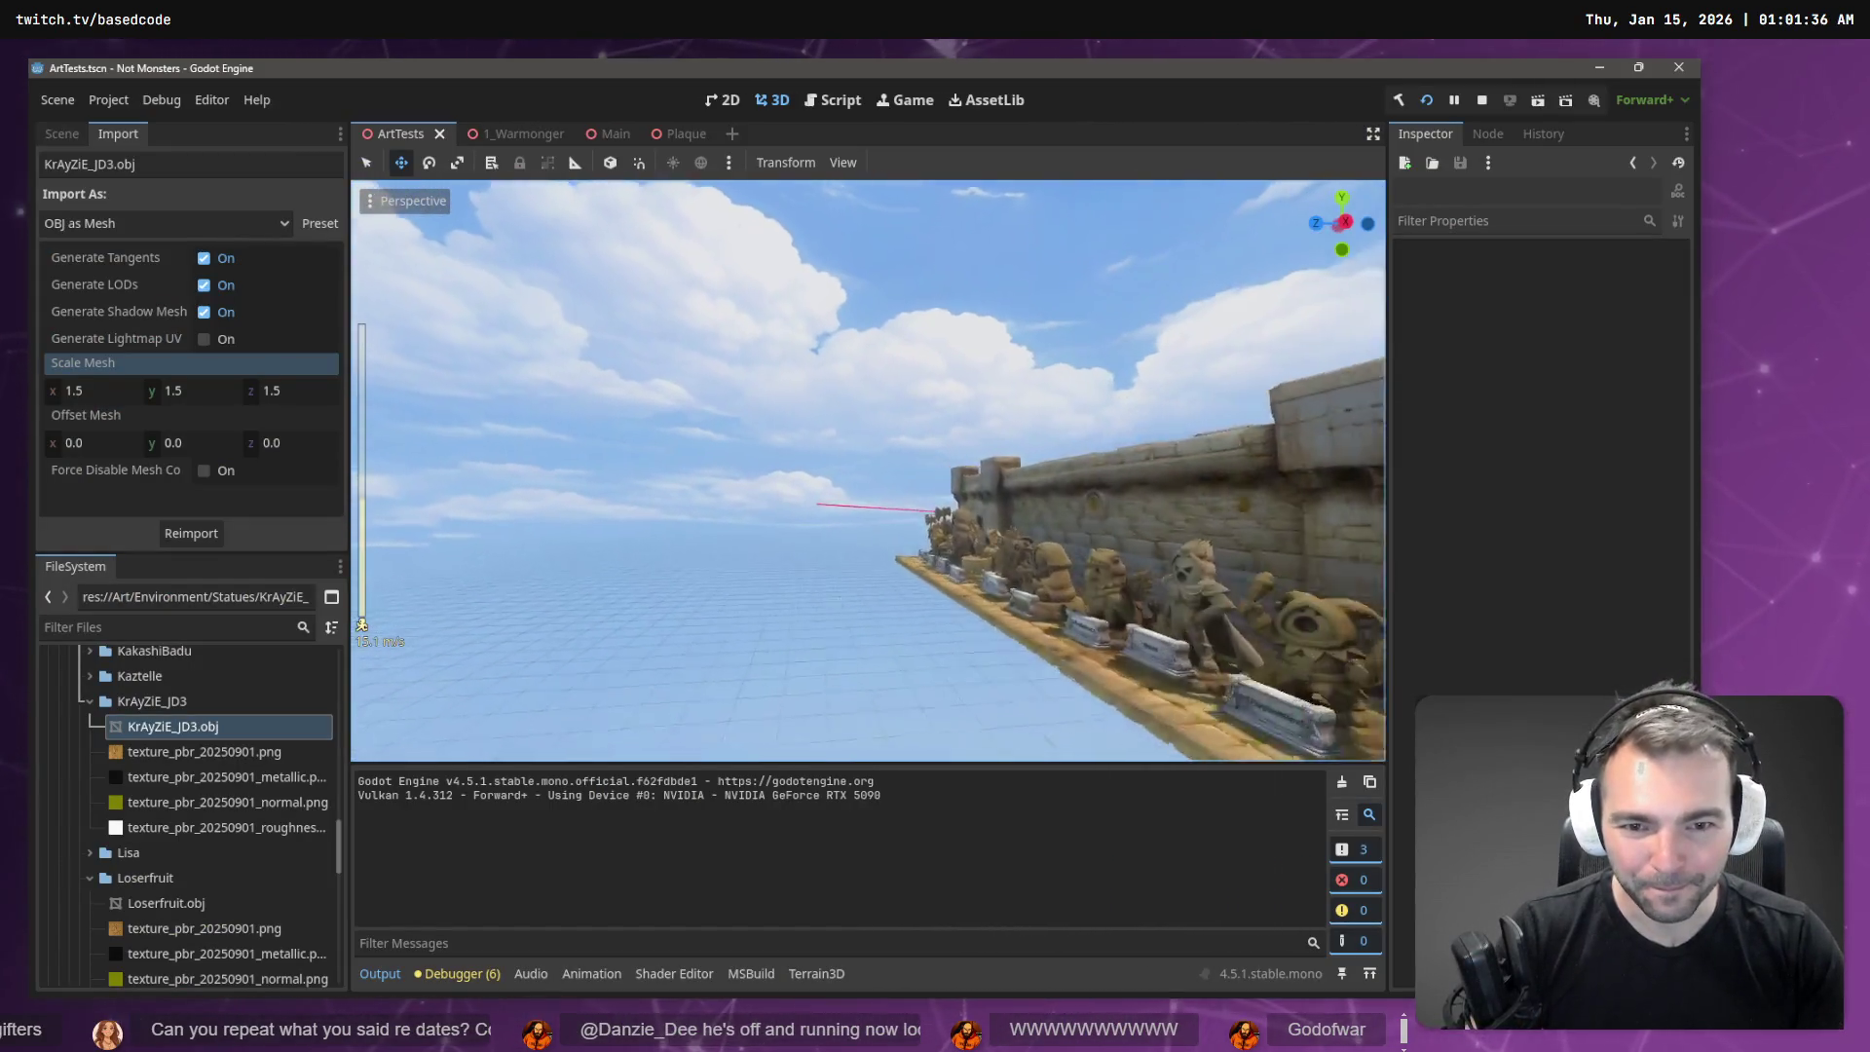
- Fly the view up close along the statue wall, then open a new browser window
{"action": "key", "text": "w"}
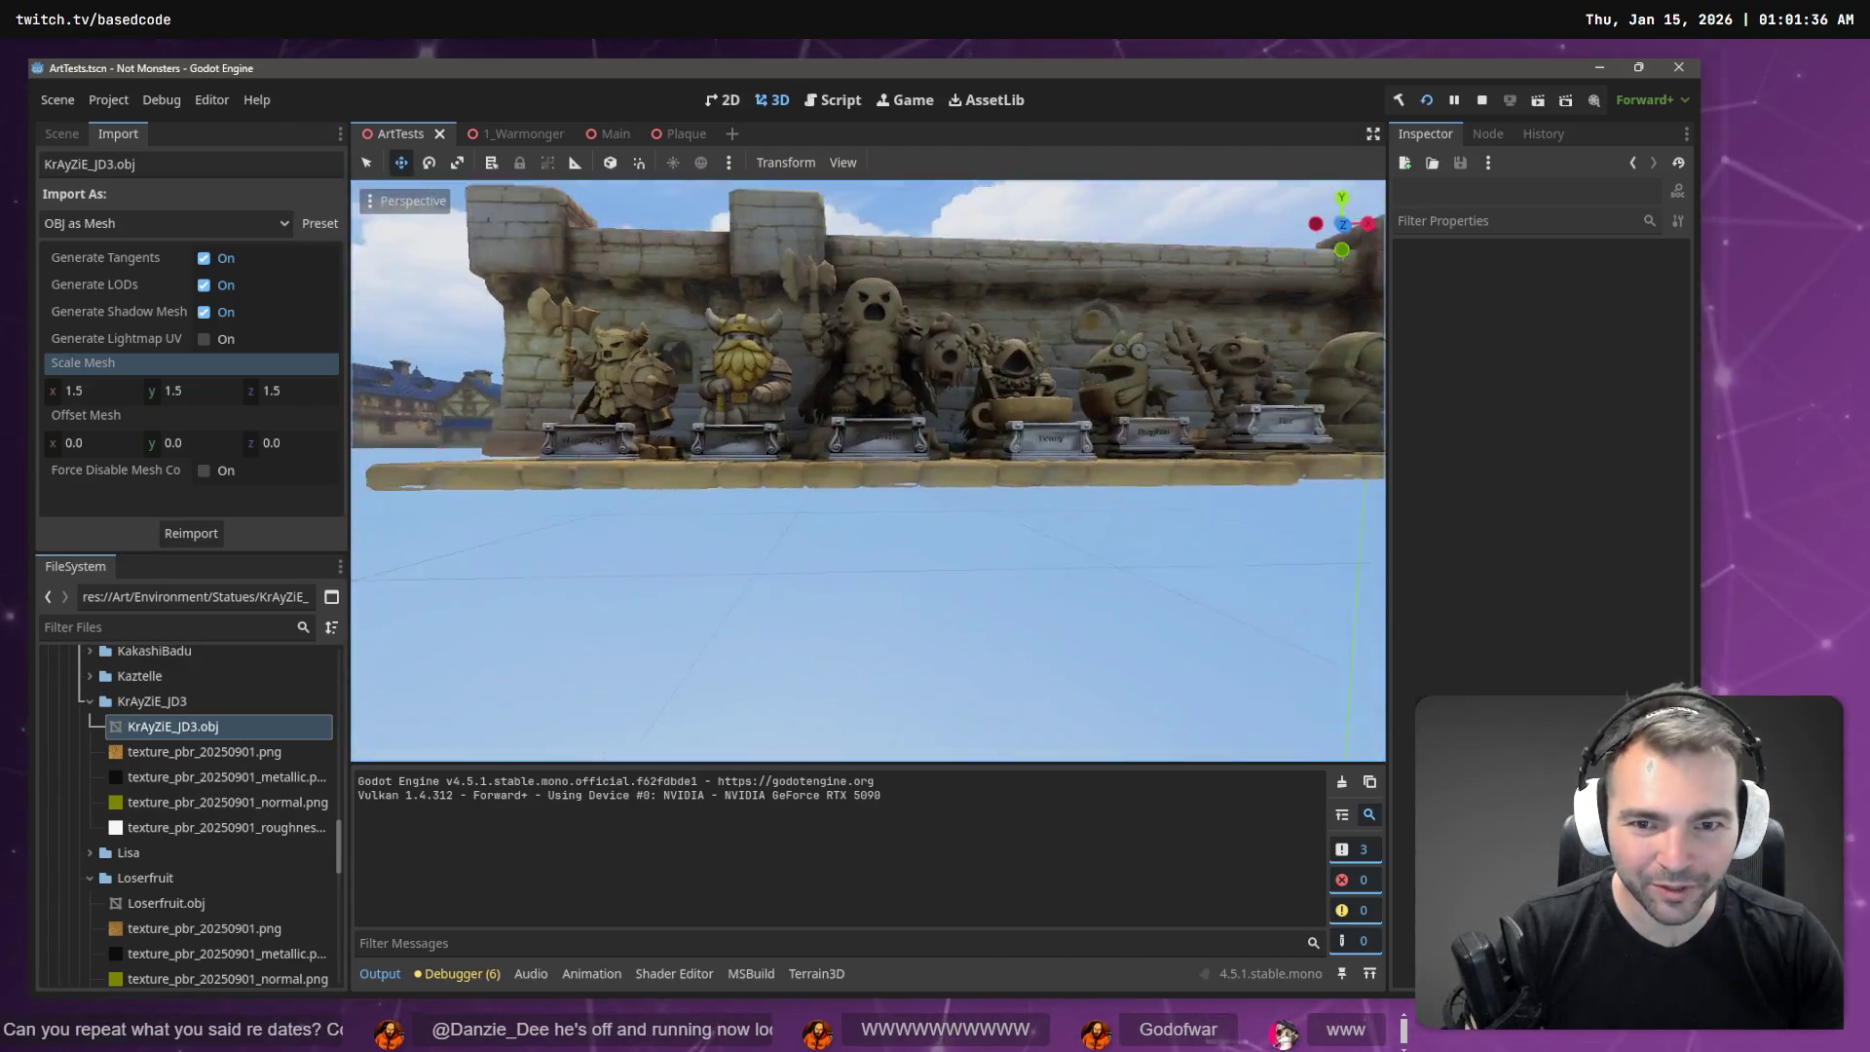
{"action": "key", "text": "w"}
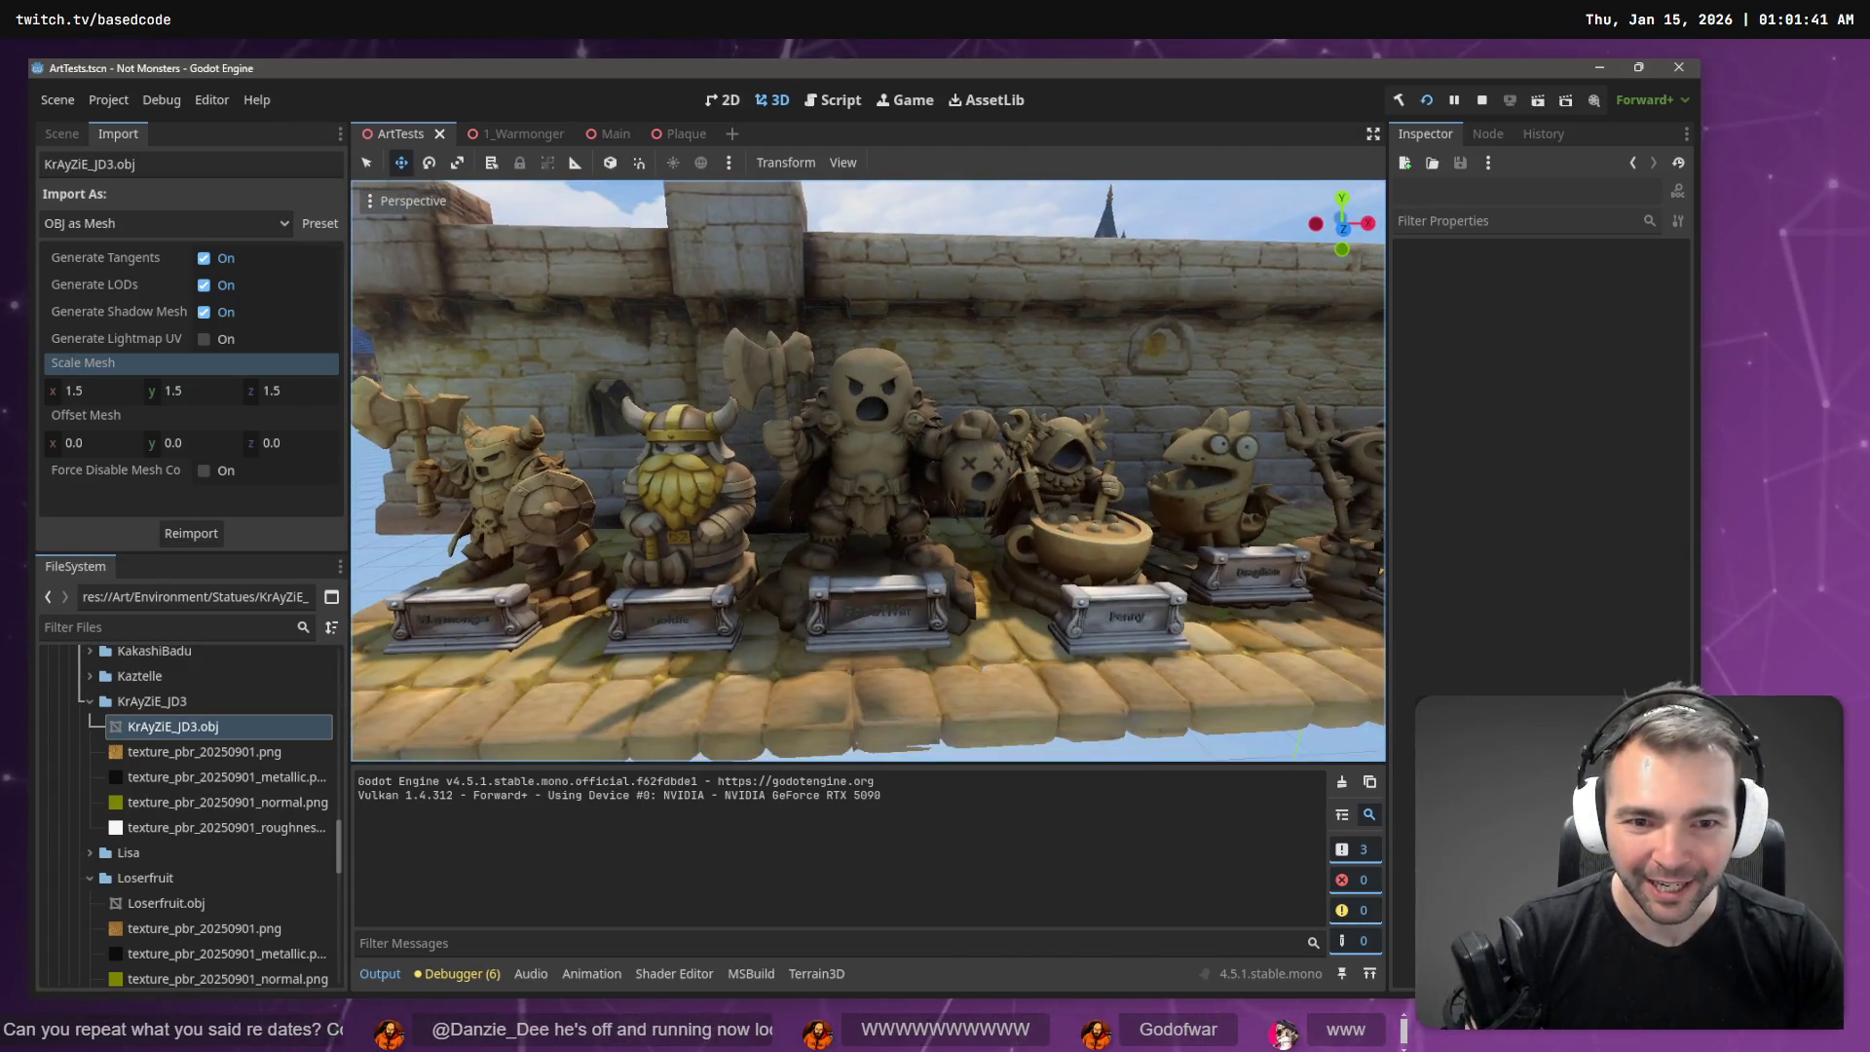
{"action": "key", "text": "w"}
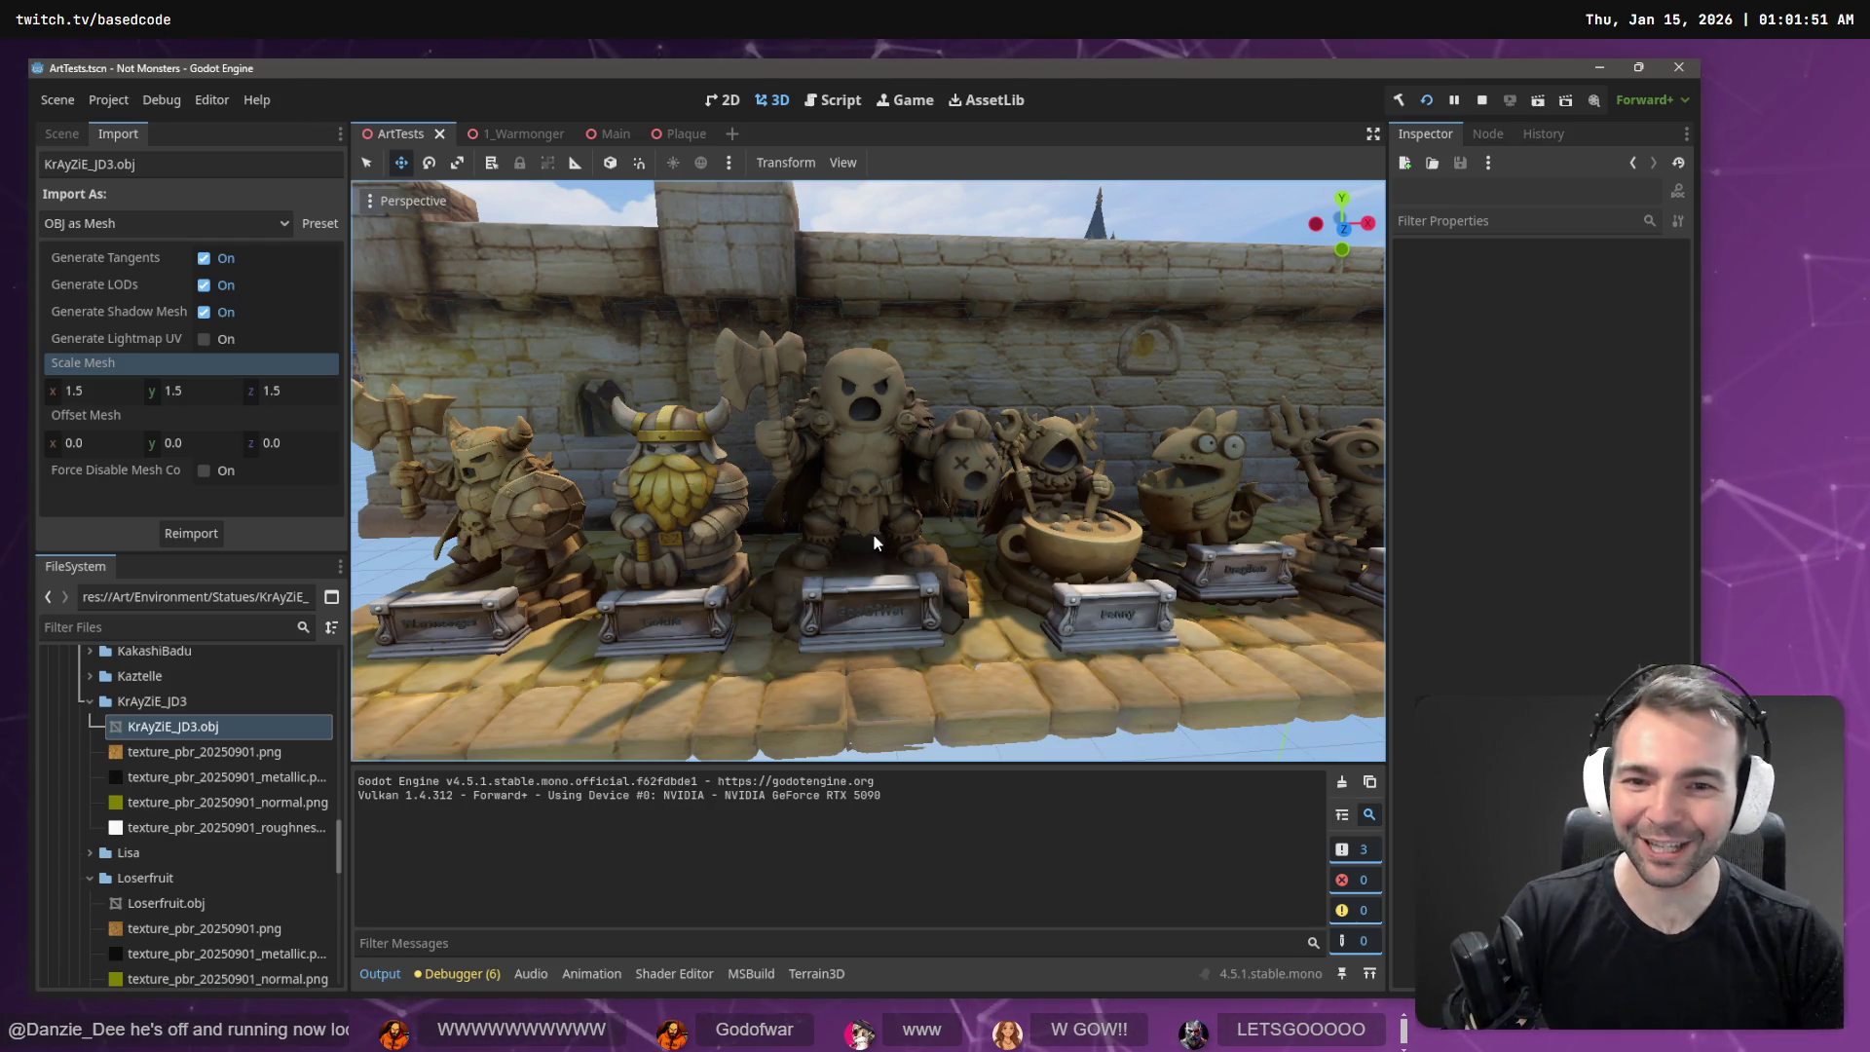
{"action": "mouse_move", "coordinate": [873, 534]}
{"action": "left_mouse_down"}
{"action": "mouse_move", "coordinate": [624, 534]}
{"action": "mouse_move", "coordinate": [883, 432]}
{"action": "mouse_move", "coordinate": [878, 536]}
{"action": "left_mouse_up"}
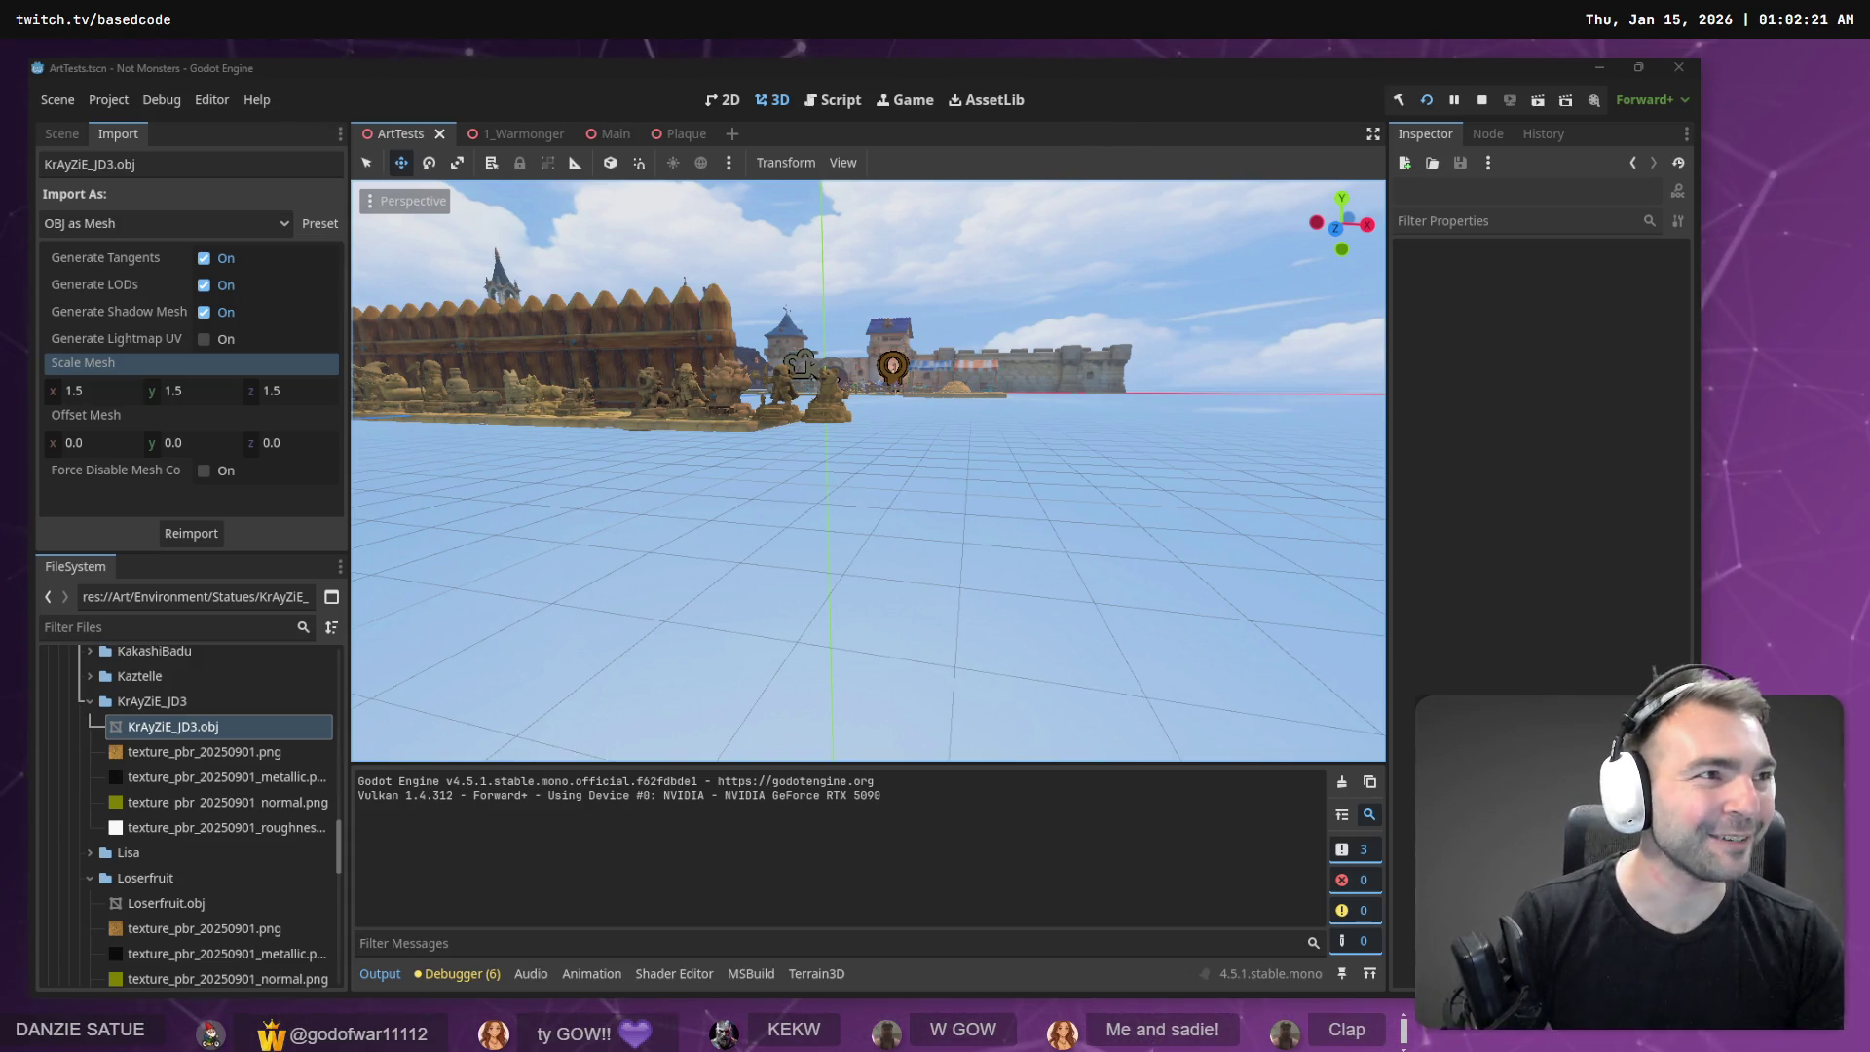
{"action": "key", "text": "super+1"}
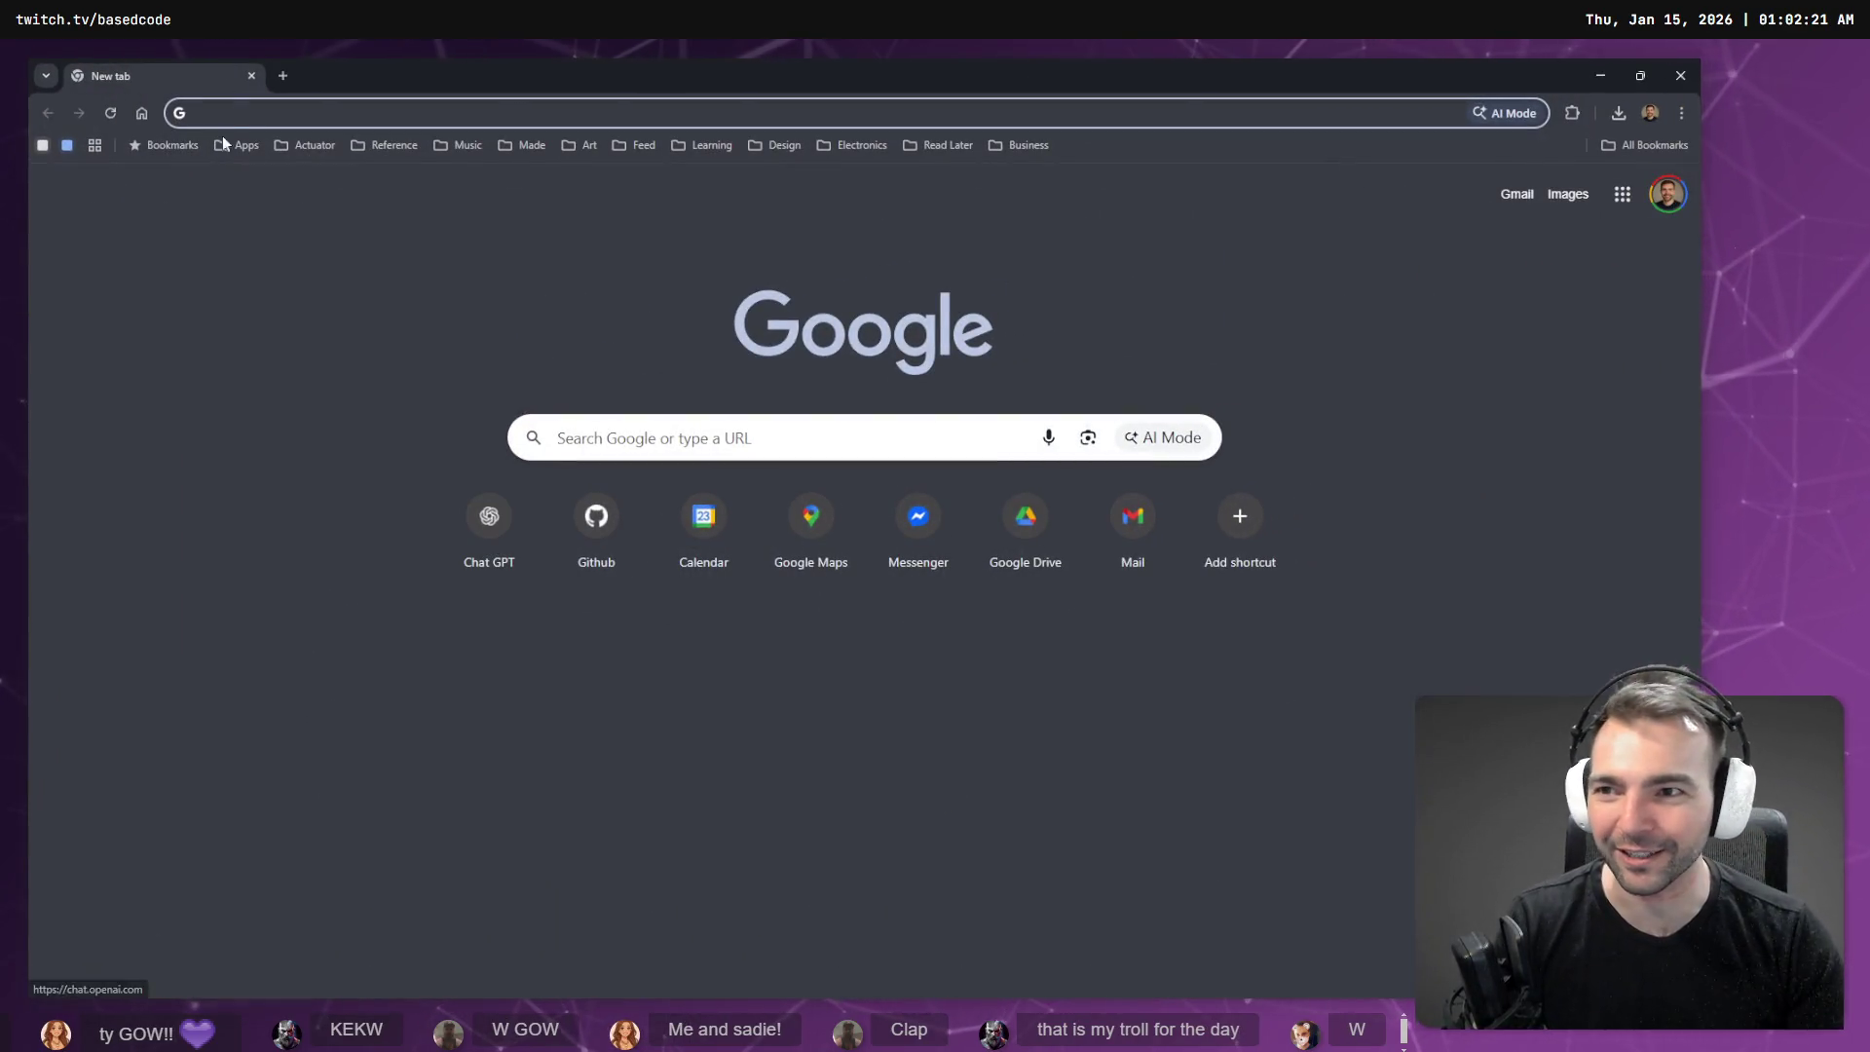
- Open ChatGPT and go to the Danzie project's 'Brand identity prompt' conversation
{"action": "left_click", "coordinate": [469, 526]}
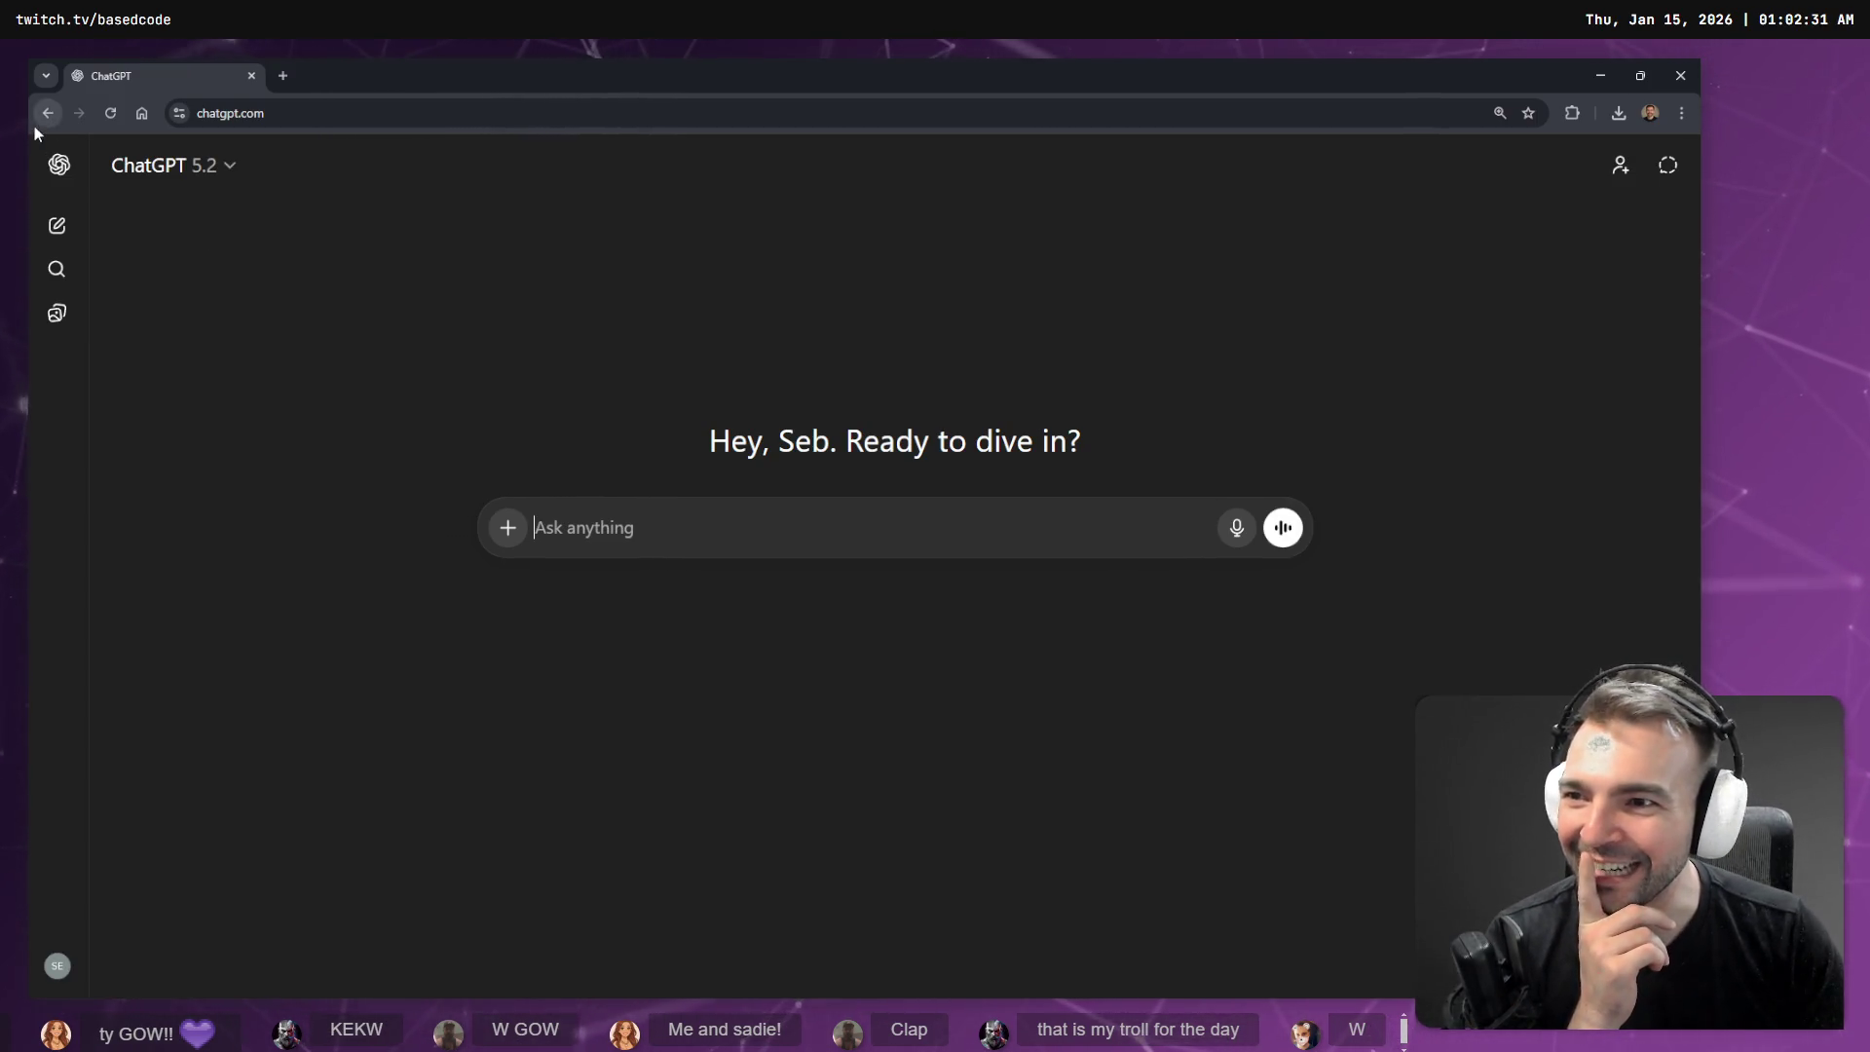
{"action": "left_click", "coordinate": [58, 165]}
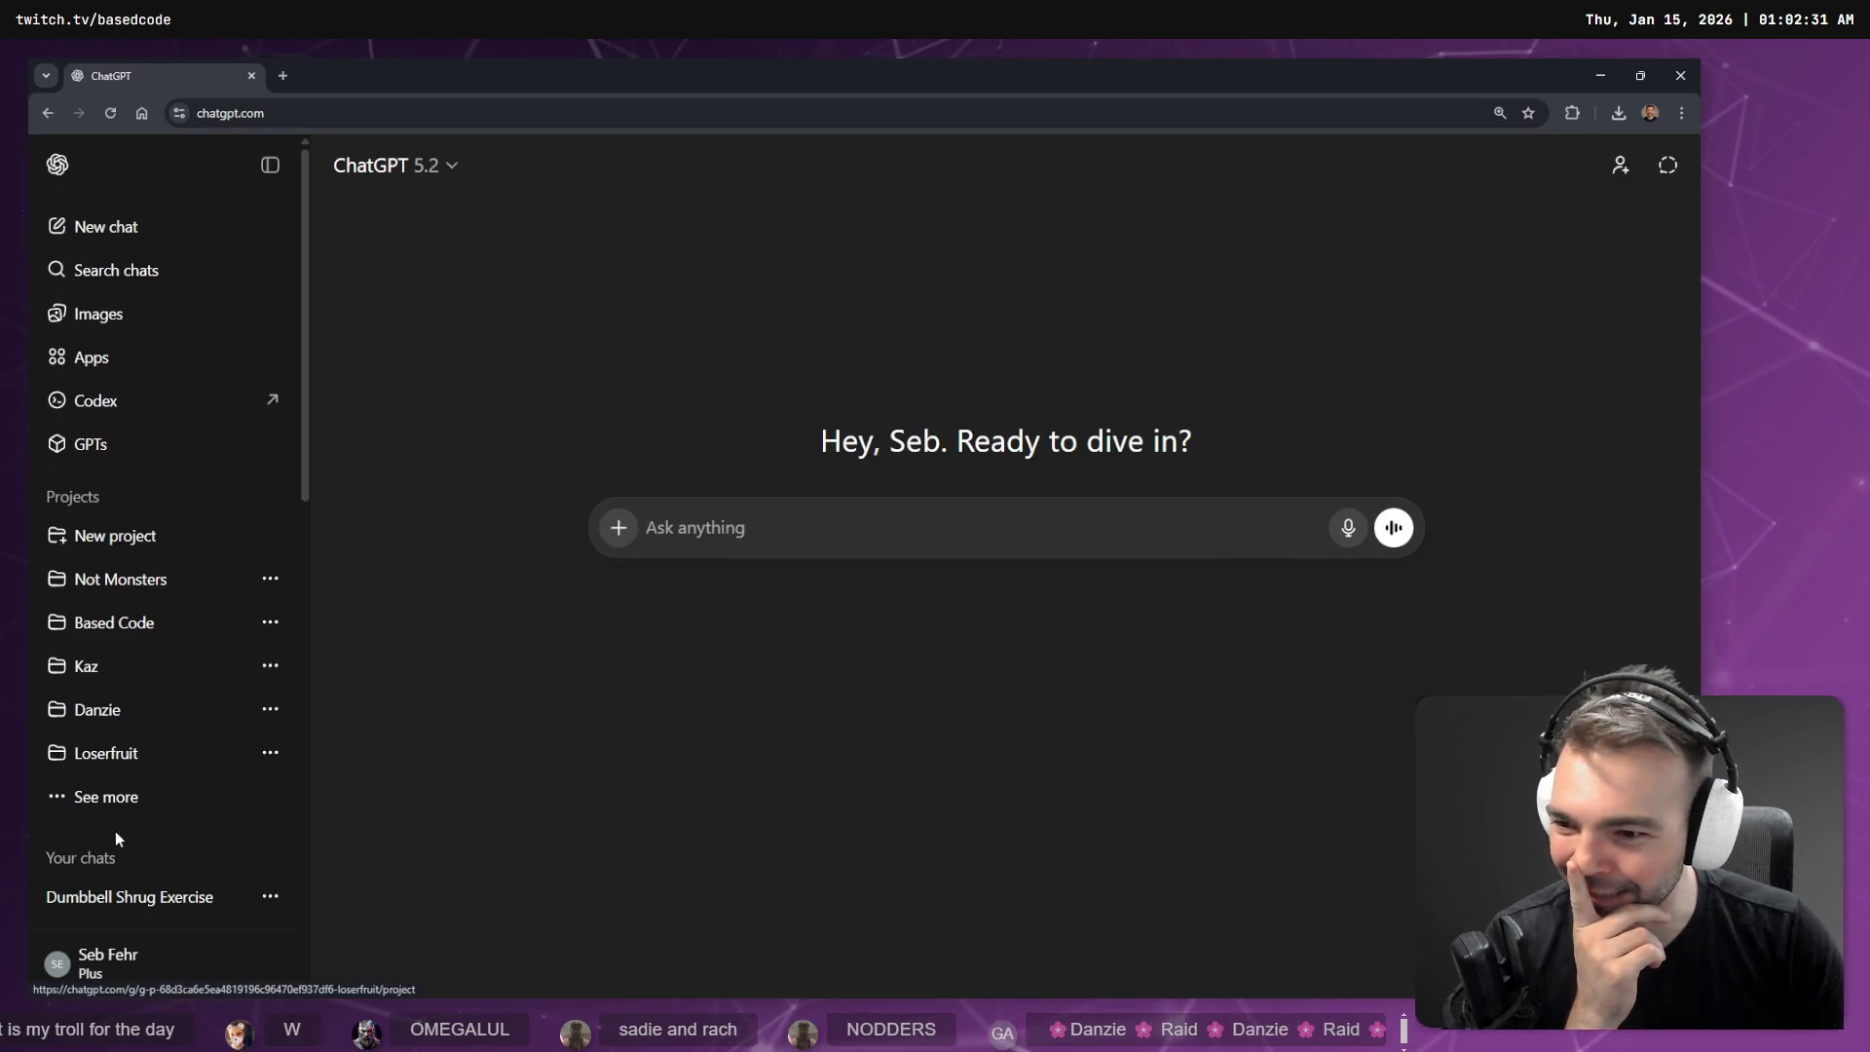
{"action": "left_click", "coordinate": [190, 718]}
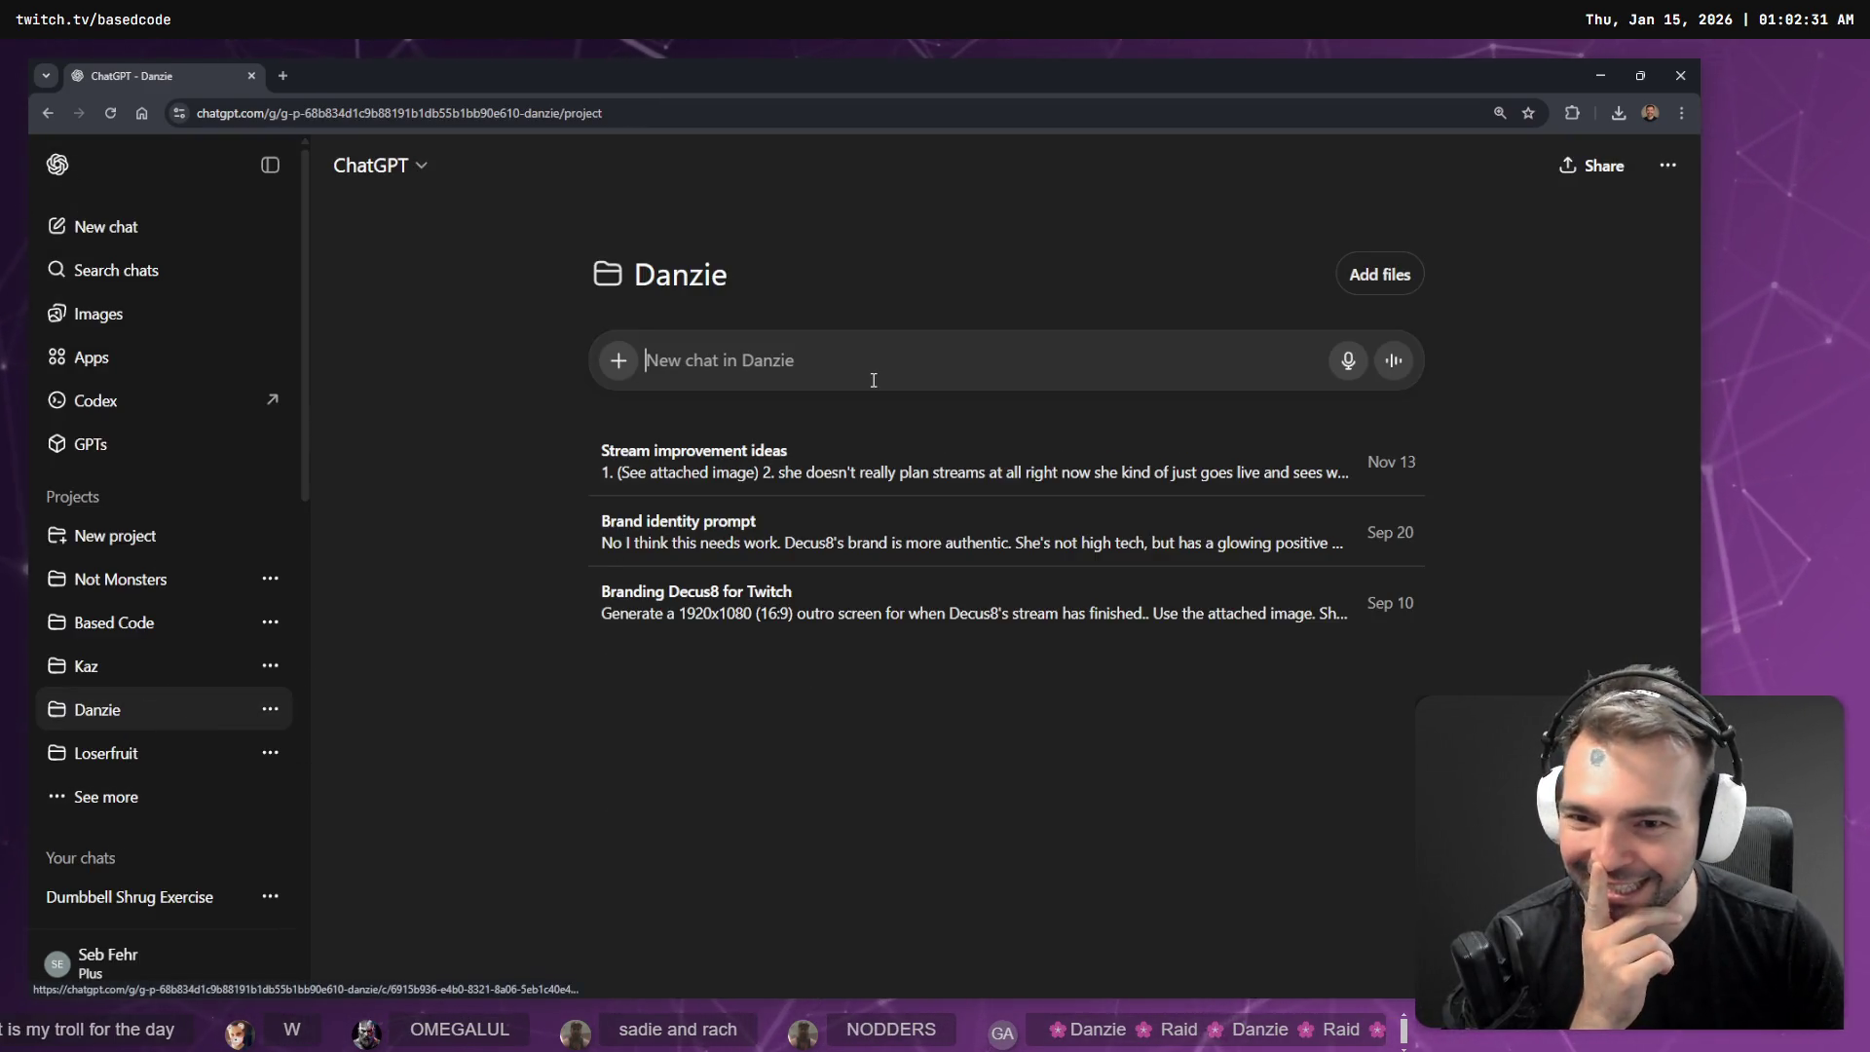
{"action": "left_click", "coordinate": [719, 534]}
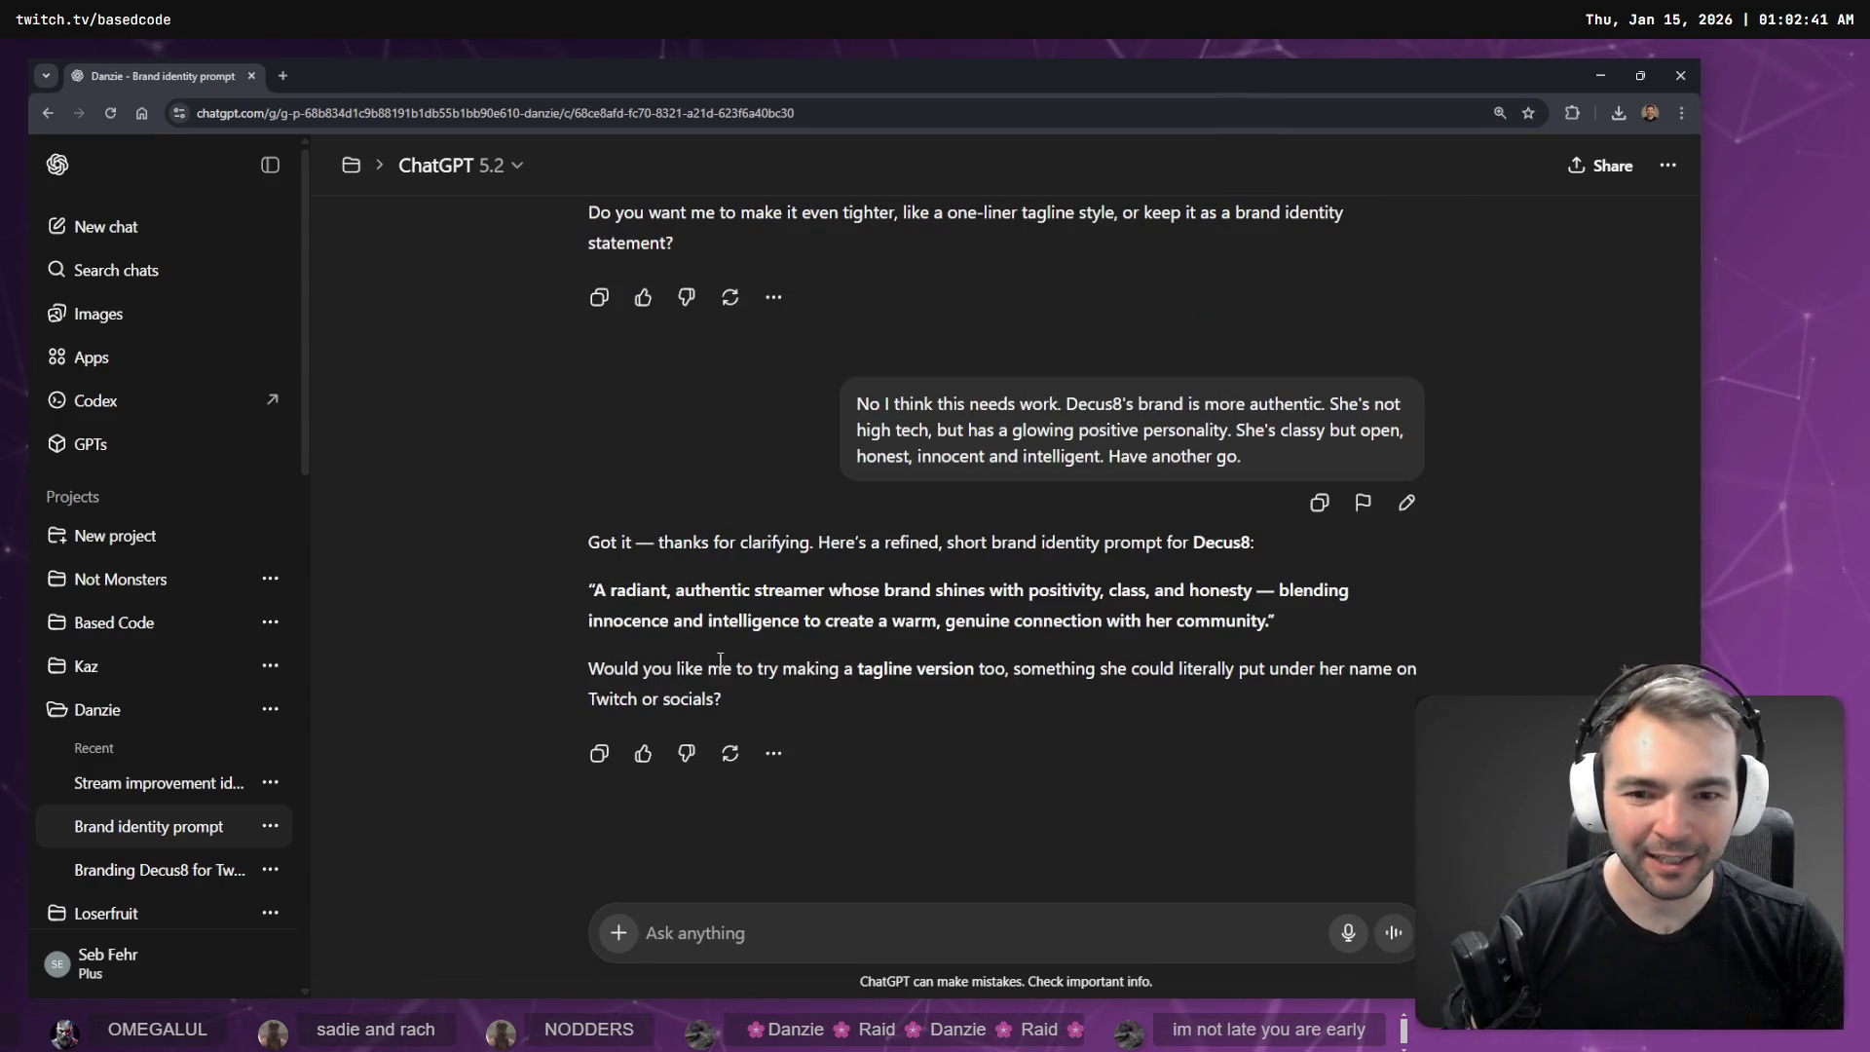
- Select the refined brand-identity paragraph in the Brand identity prompt chat
{"action": "mouse_move", "coordinate": [594, 587]}
{"action": "left_mouse_down"}
{"action": "mouse_move", "coordinate": [1298, 670]}
{"action": "mouse_move", "coordinate": [1272, 622]}
{"action": "left_mouse_up"}
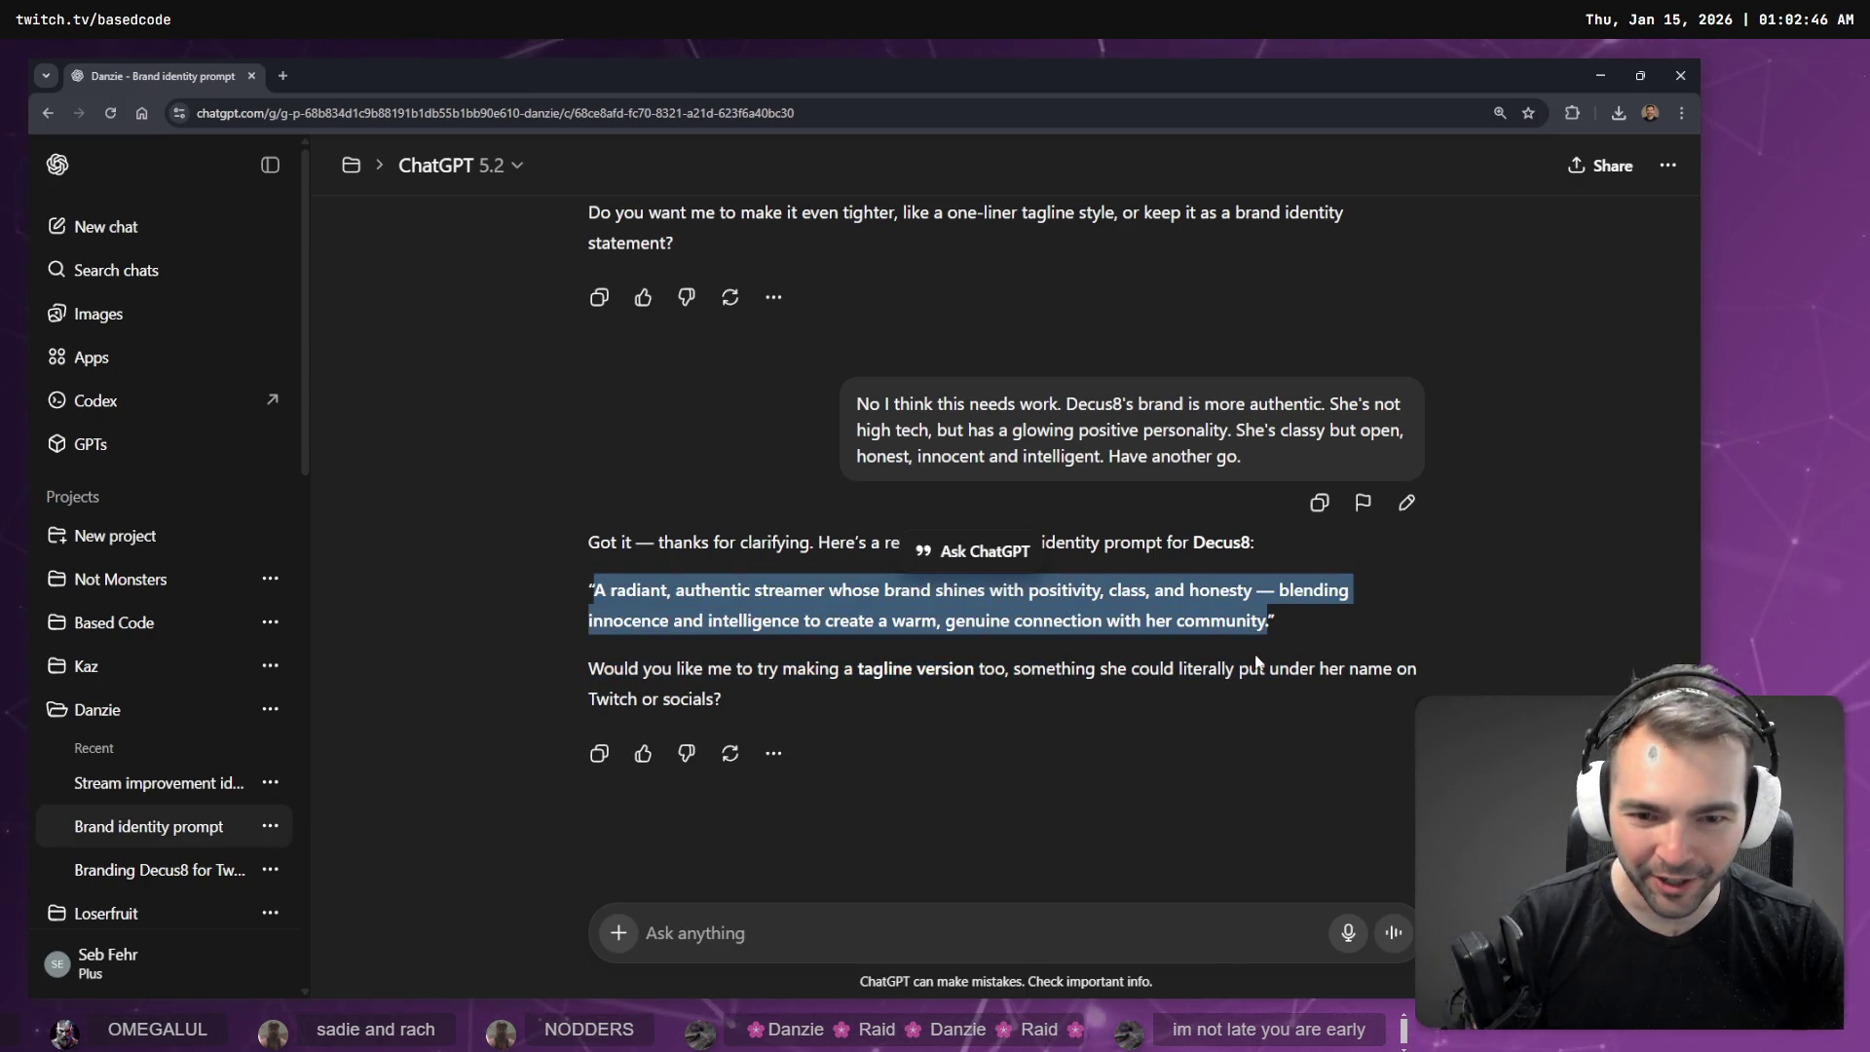
{"action": "scroll", "coordinate": [1259, 658], "scroll_direction": "up", "scroll_amount": 3}
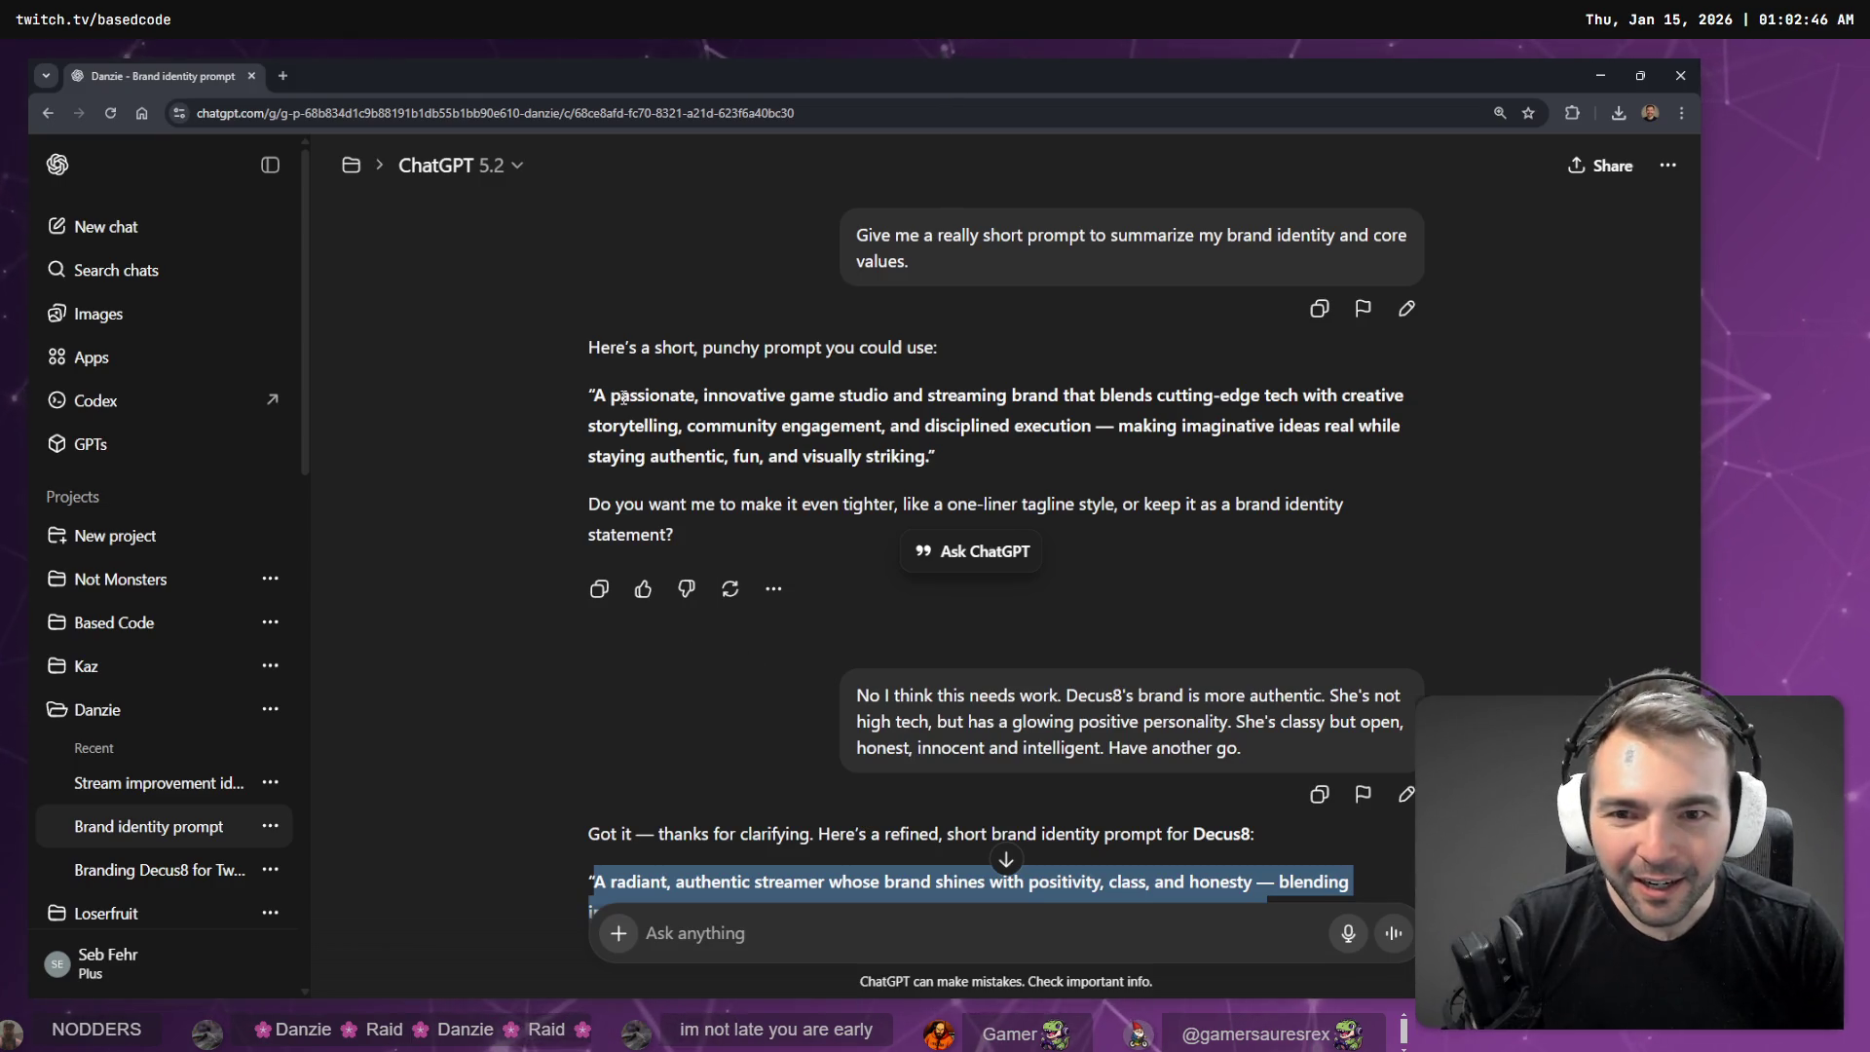
{"action": "scroll", "coordinate": [592, 394], "scroll_direction": "down", "scroll_amount": 3}
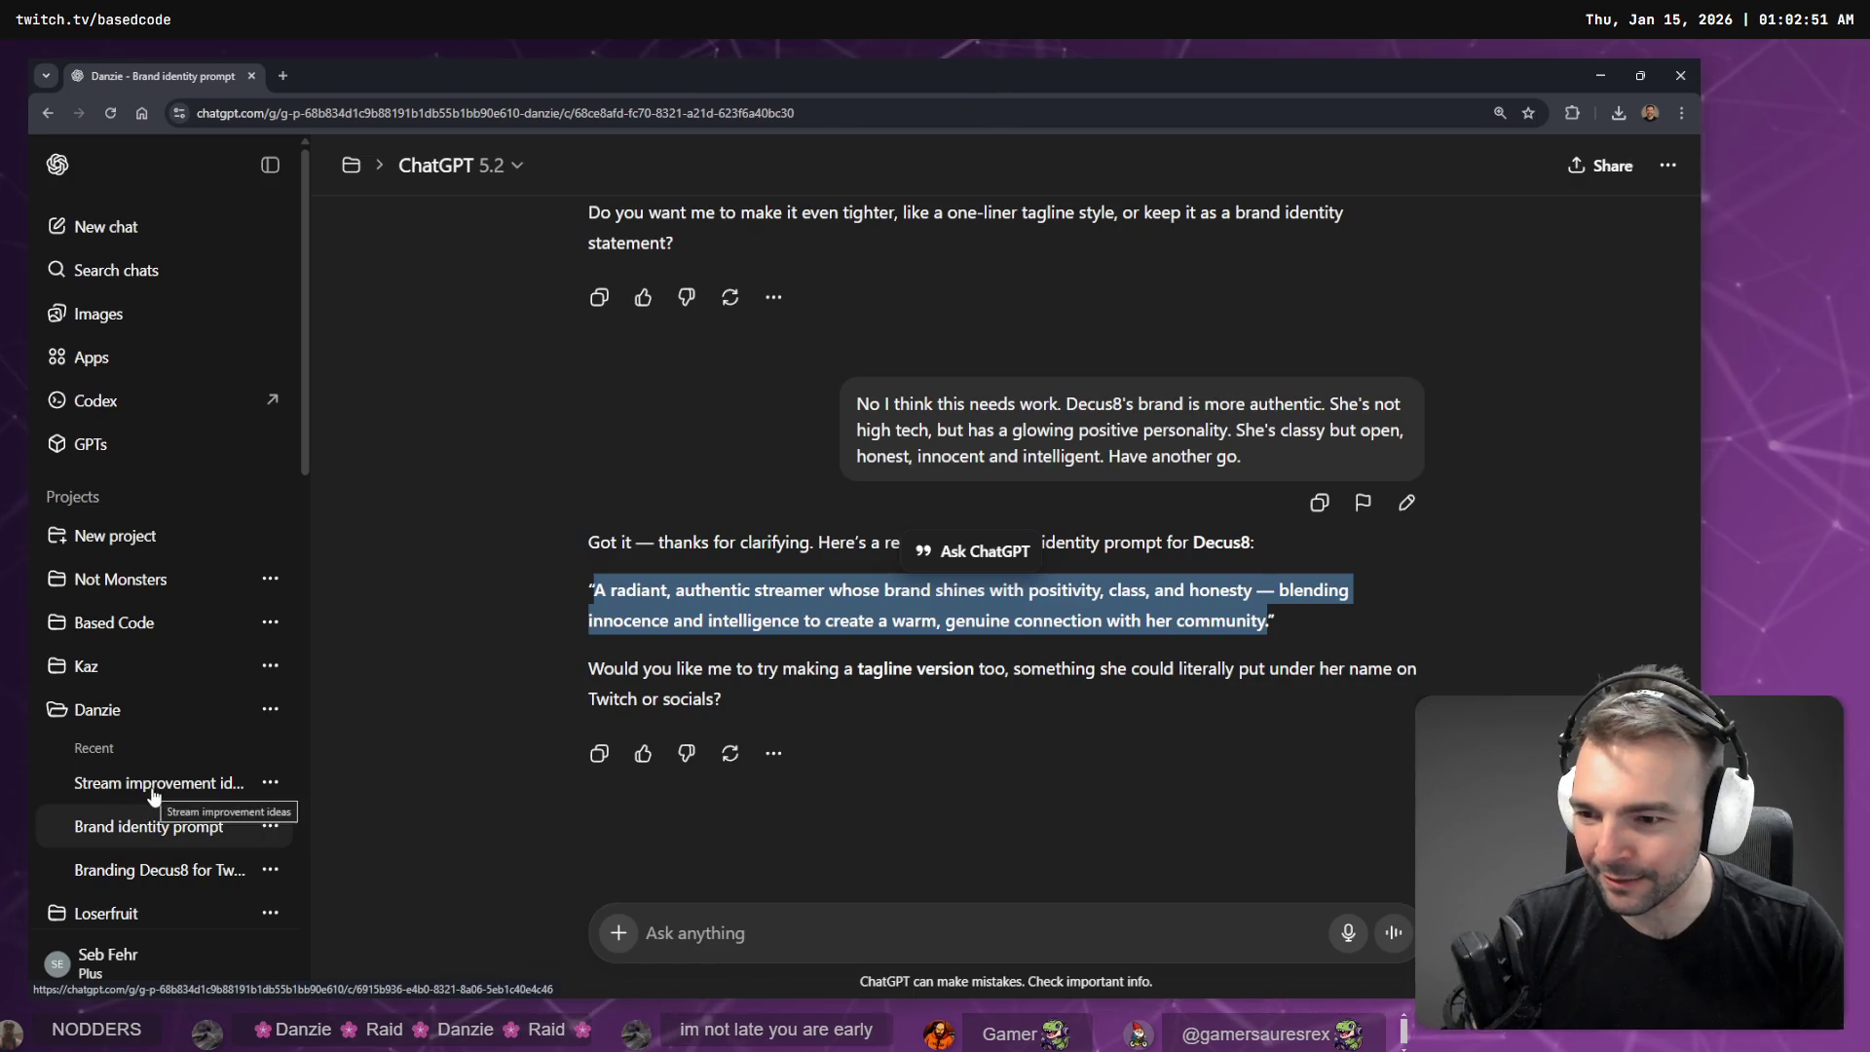
- Open the 'Branding Decus8' chat, view both reference images and scroll through its notes
{"action": "left_click", "coordinate": [142, 877]}
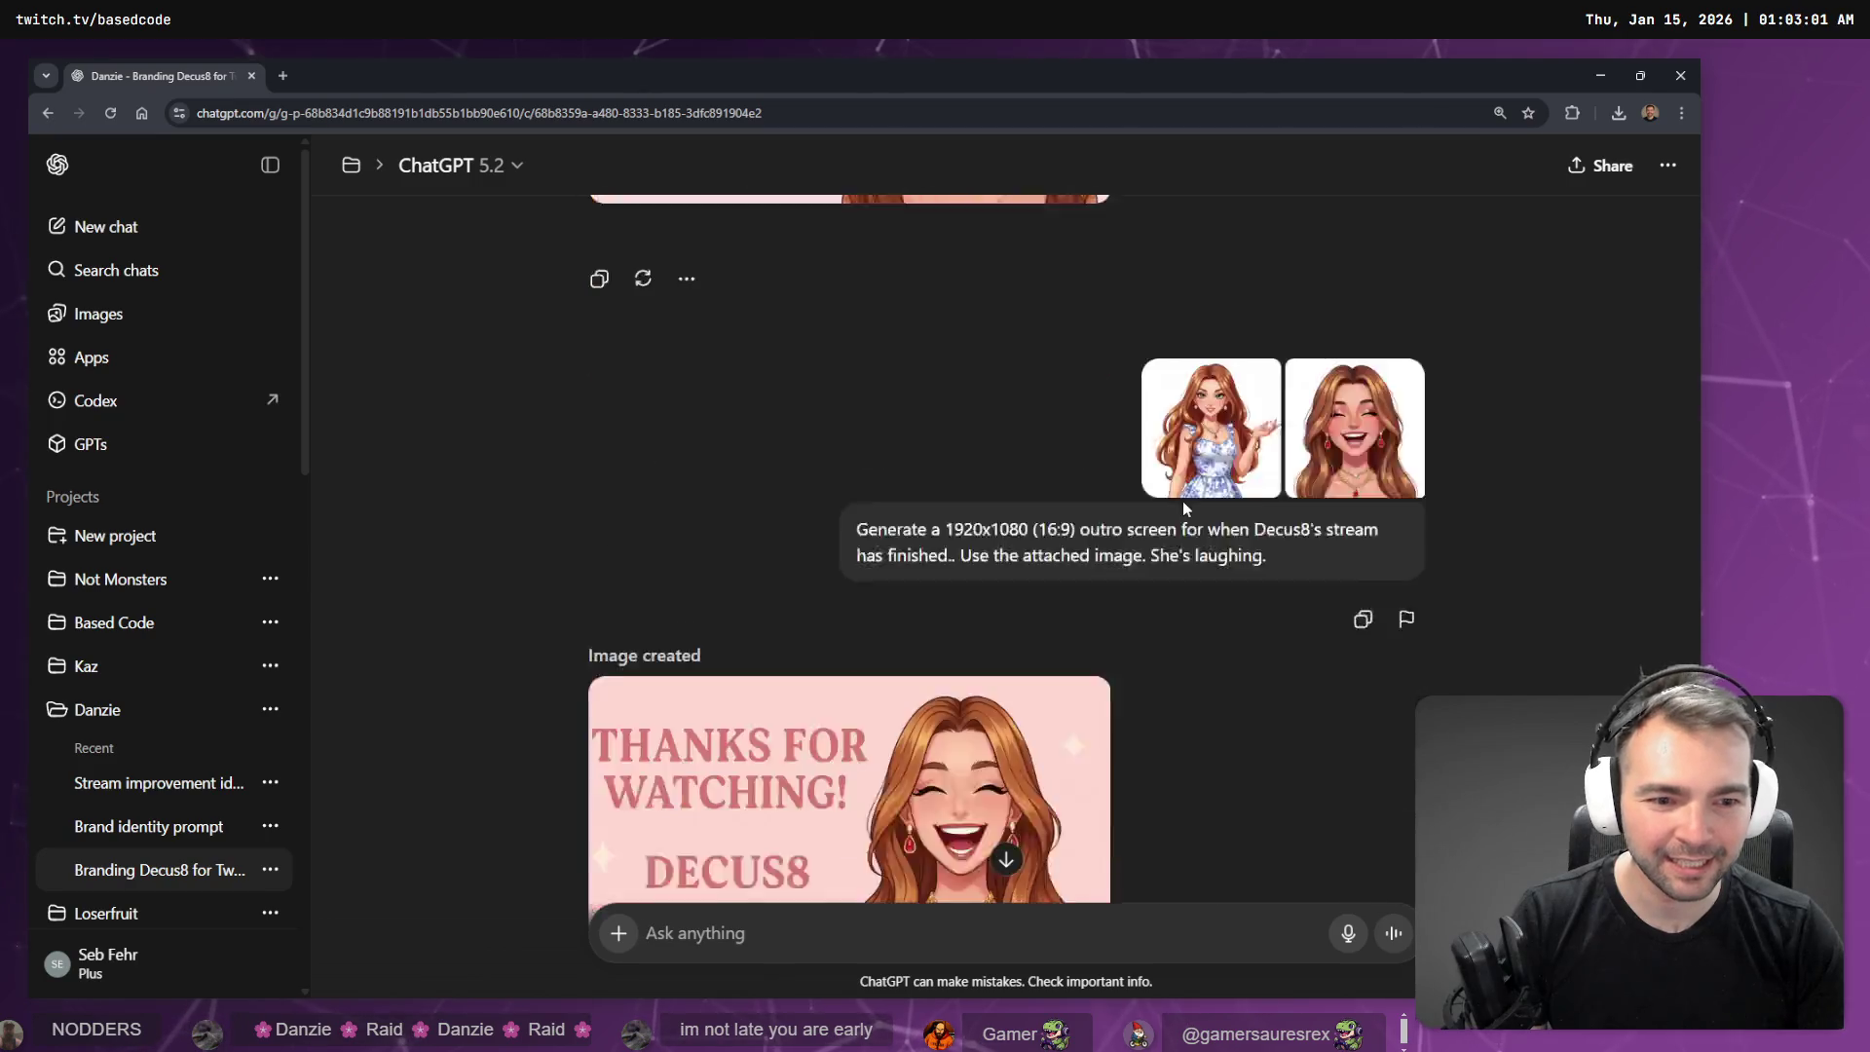
{"action": "left_click", "coordinate": [1286, 521]}
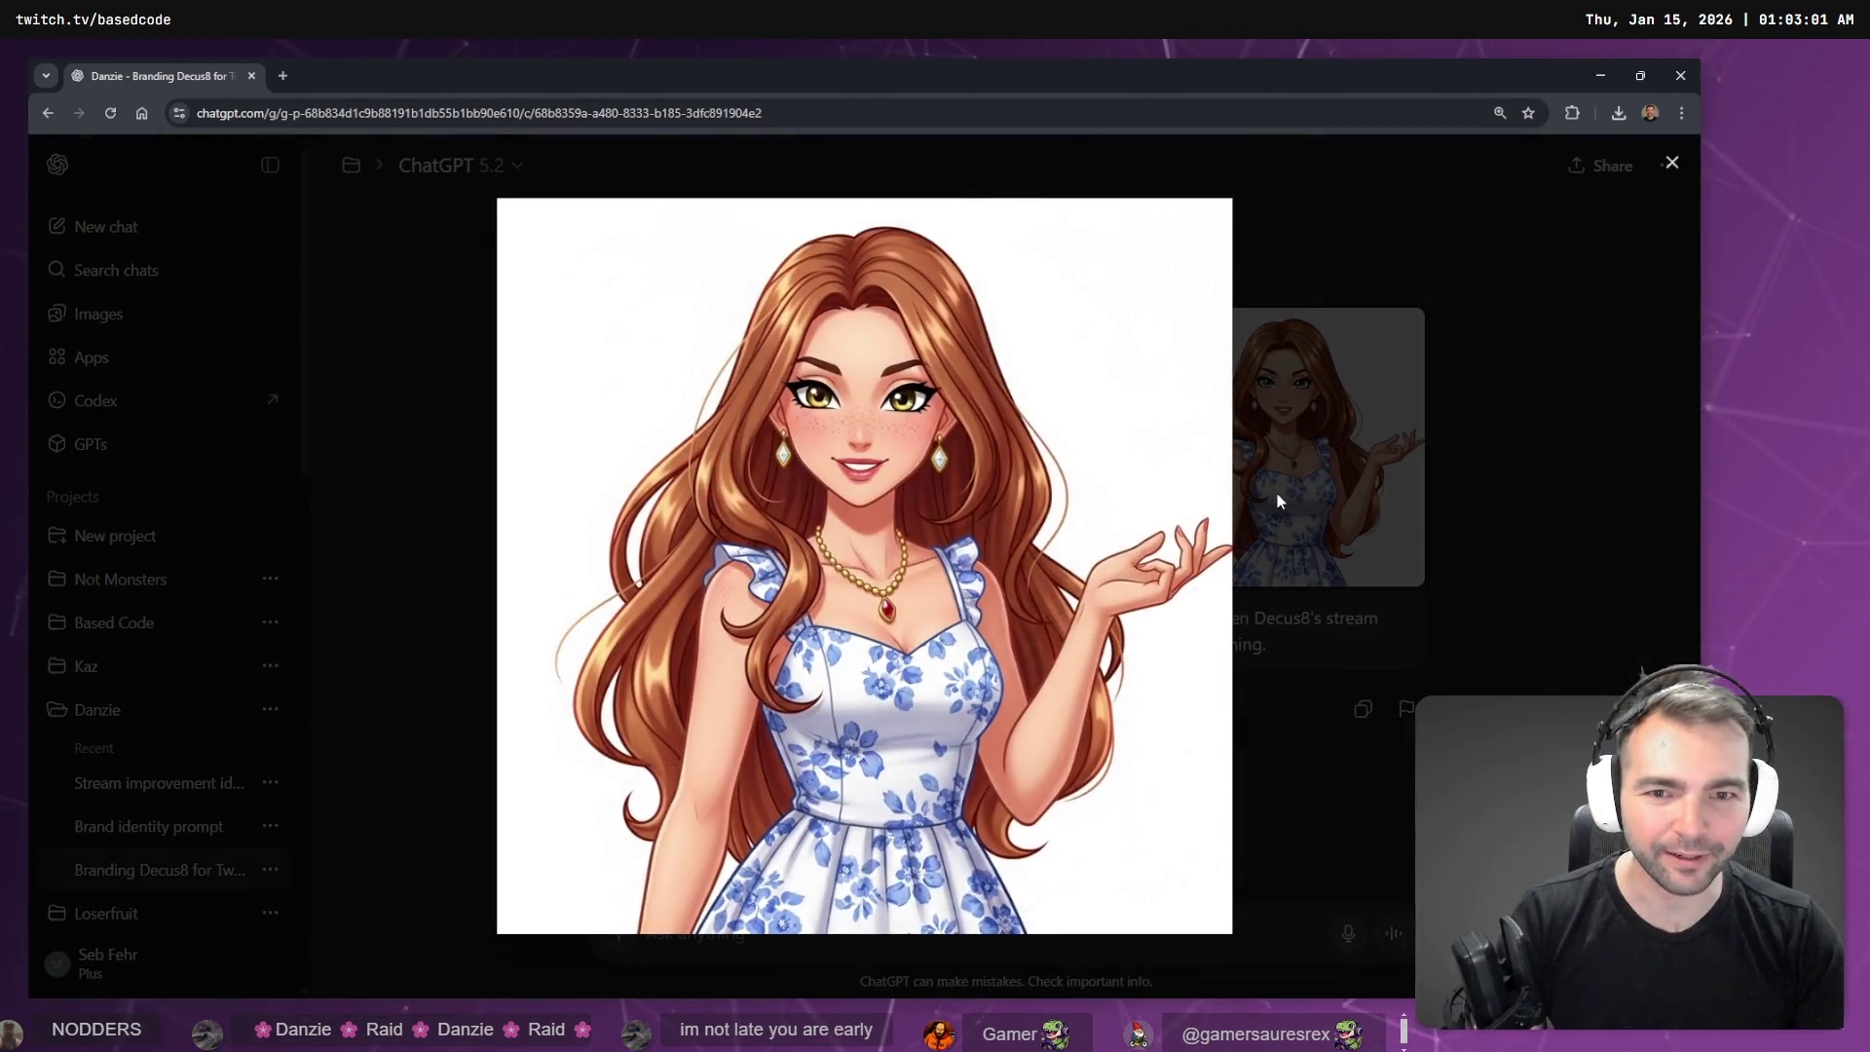
{"action": "left_click", "coordinate": [1276, 491]}
{"action": "scroll", "coordinate": [1296, 473], "scroll_direction": "up", "scroll_amount": 20}
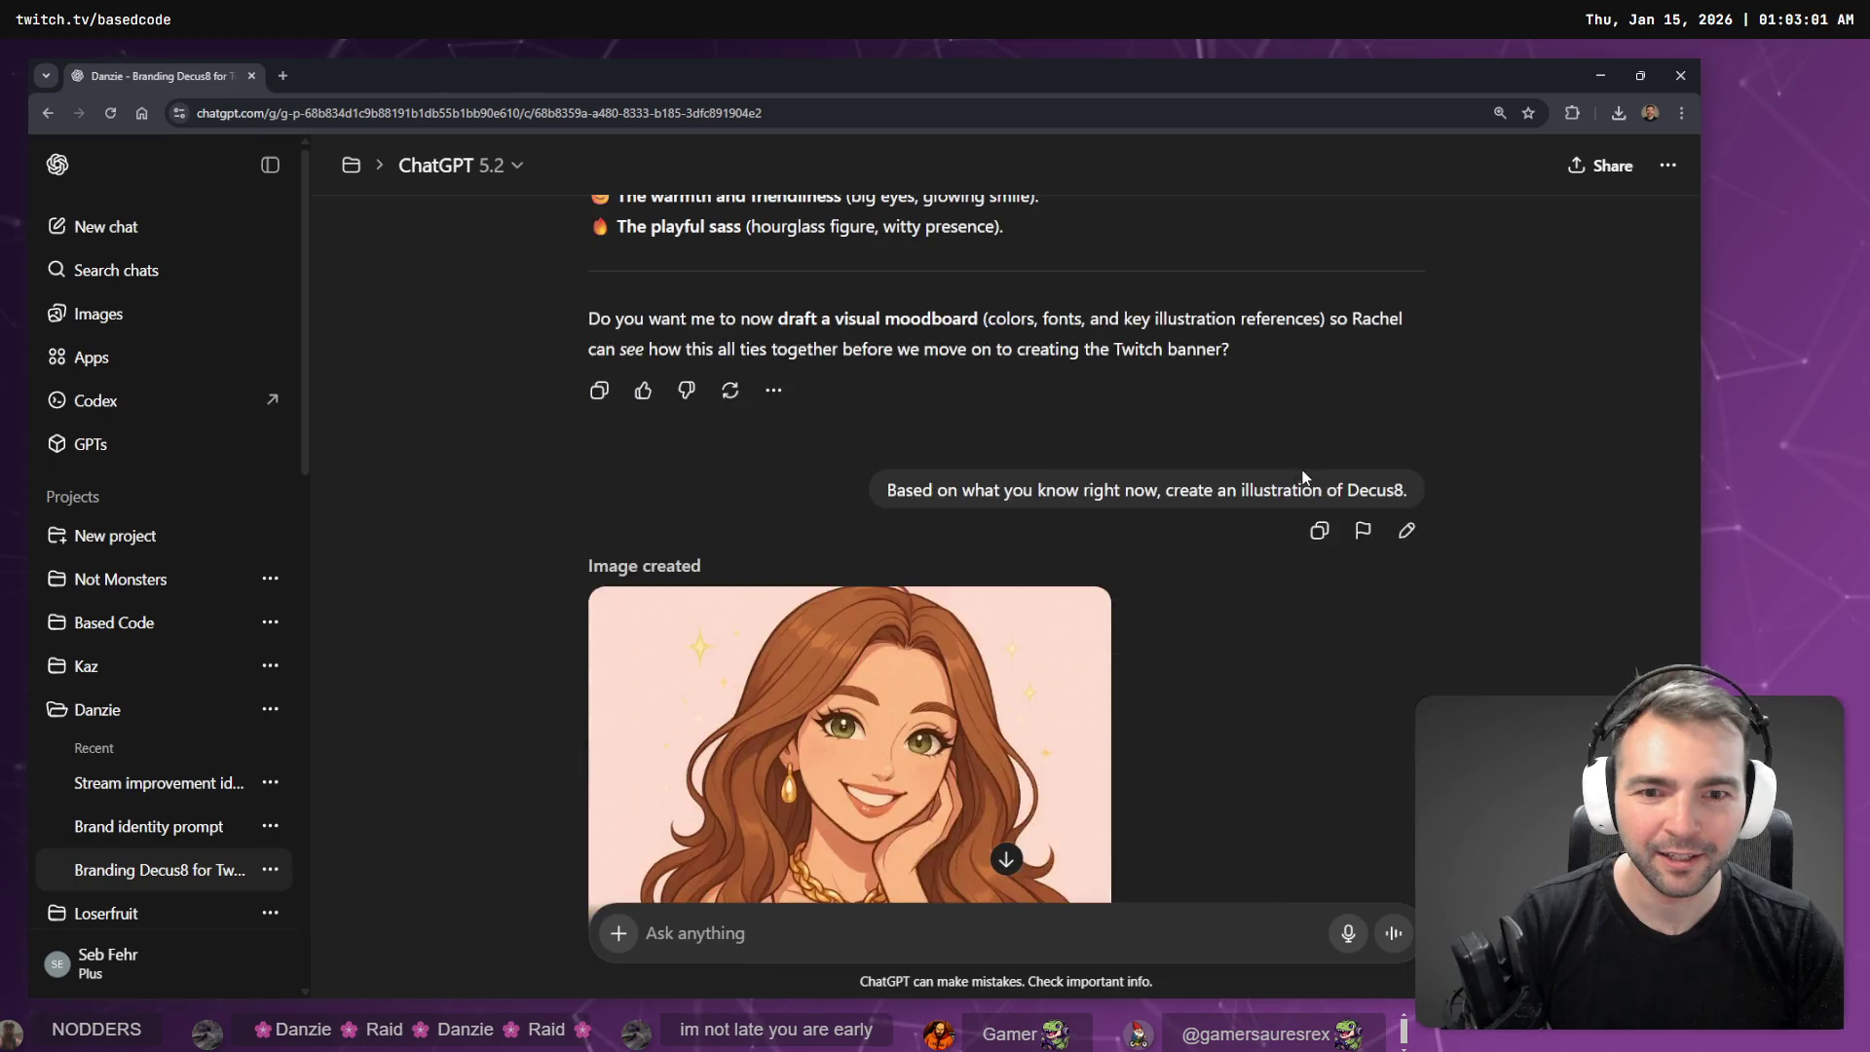
{"action": "scroll", "coordinate": [1305, 458], "scroll_direction": "up", "scroll_amount": 15}
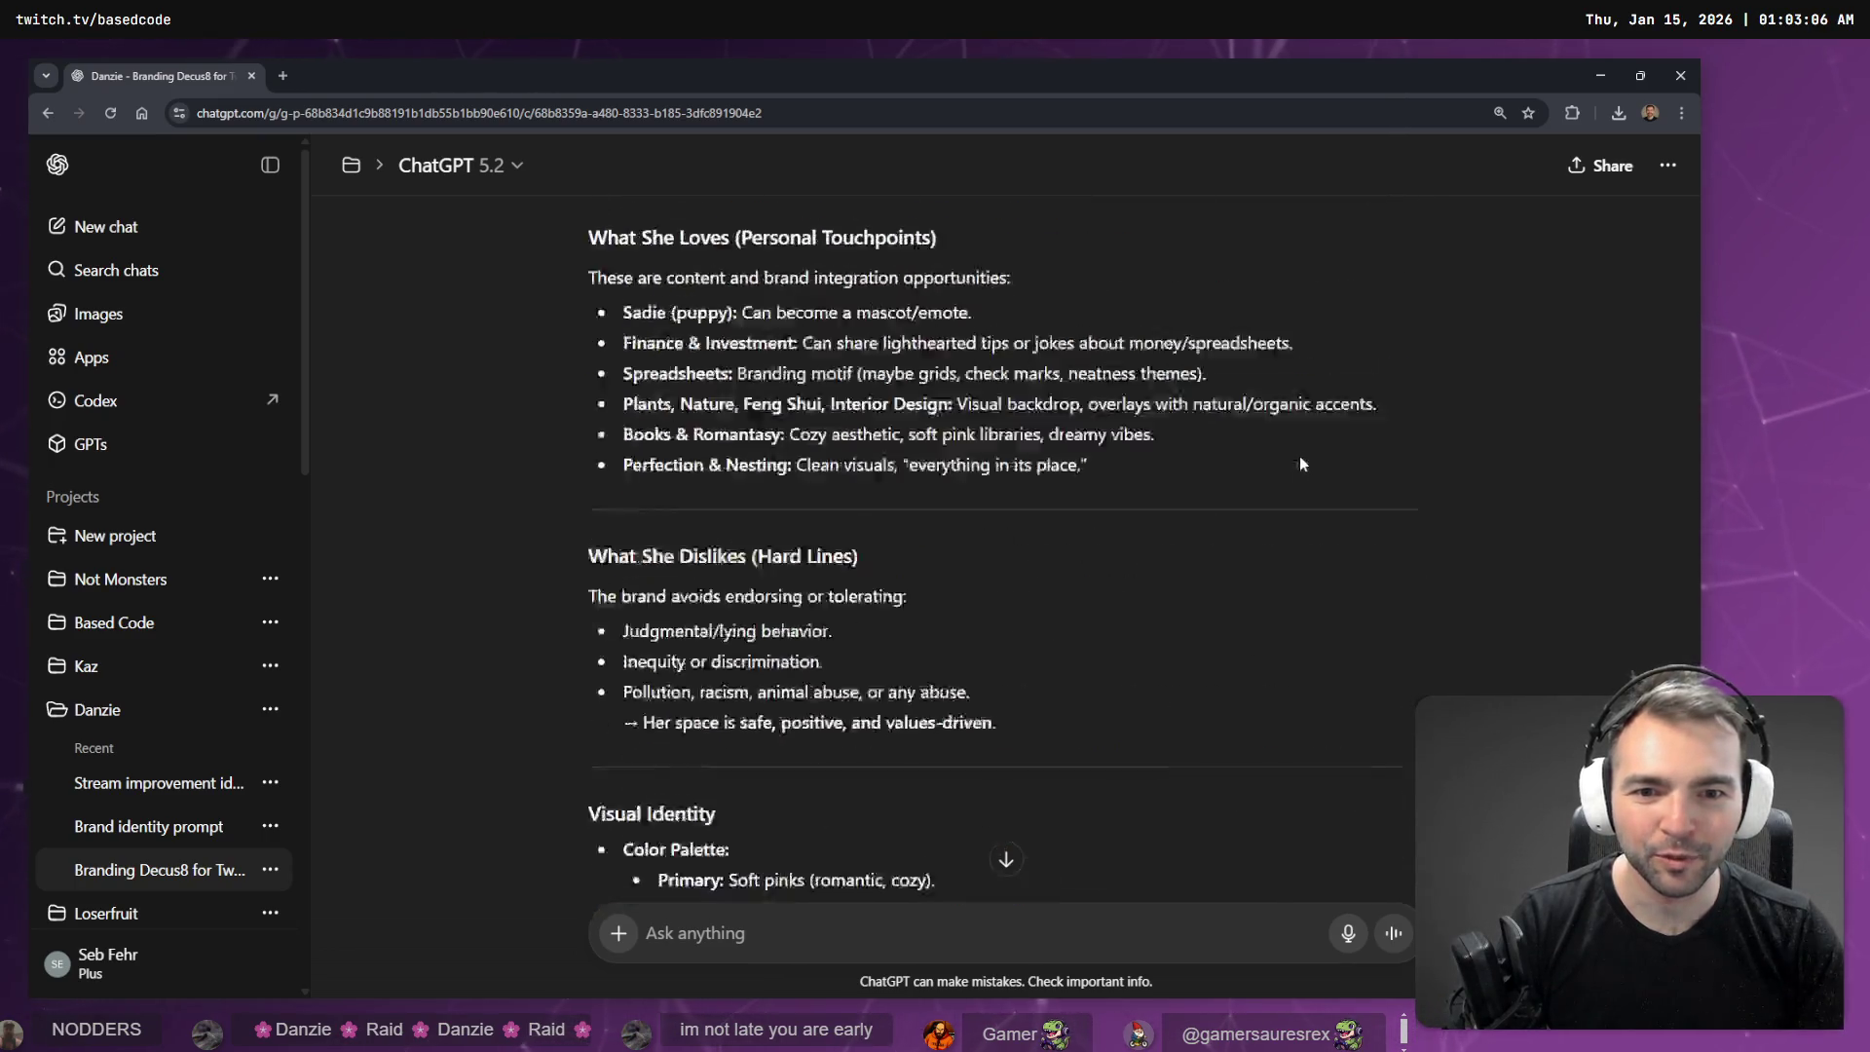
{"action": "scroll", "coordinate": [1266, 439], "scroll_direction": "down", "scroll_amount": 20}
{"action": "scroll", "coordinate": [1184, 482], "scroll_direction": "down", "scroll_amount": 10}
- Copy the Decus8 portrait illustration to the clipboard, then open the Not Monsters project
{"action": "scroll", "coordinate": [1159, 482], "scroll_direction": "up", "scroll_amount": 4}
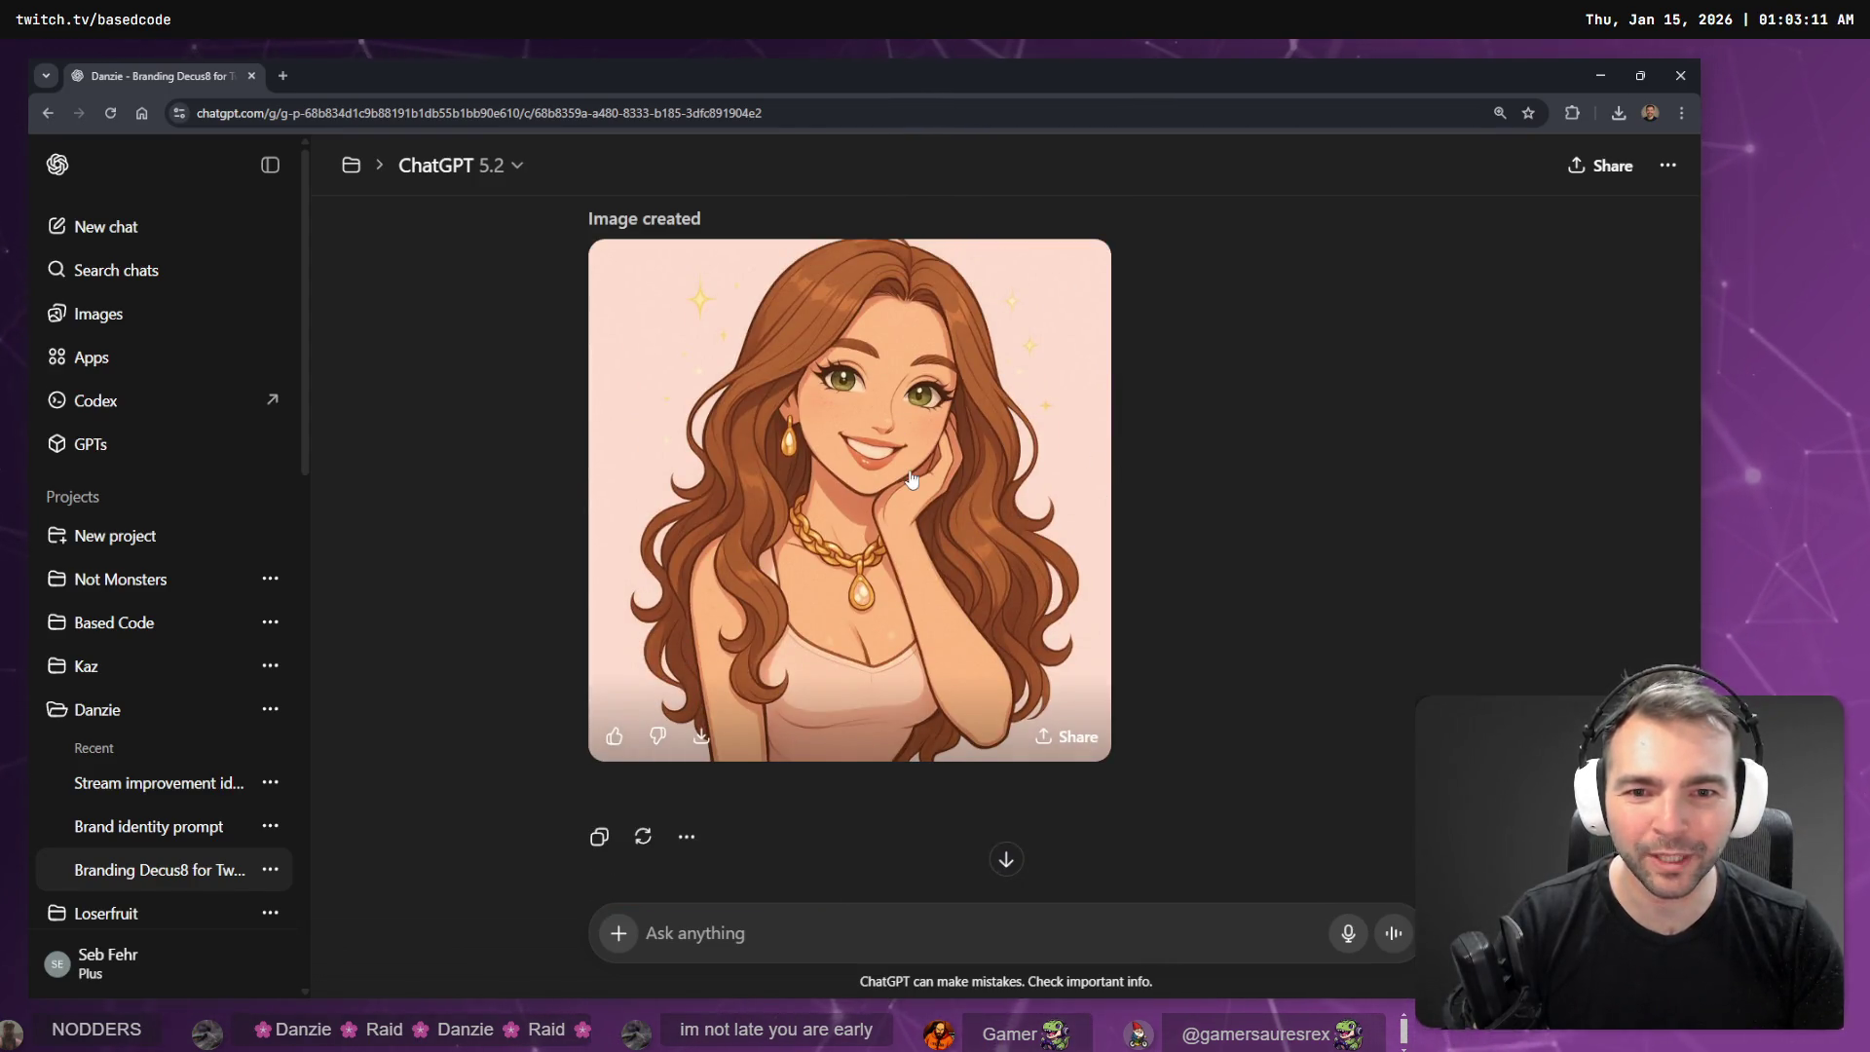
{"action": "mouse_move", "coordinate": [761, 520]}
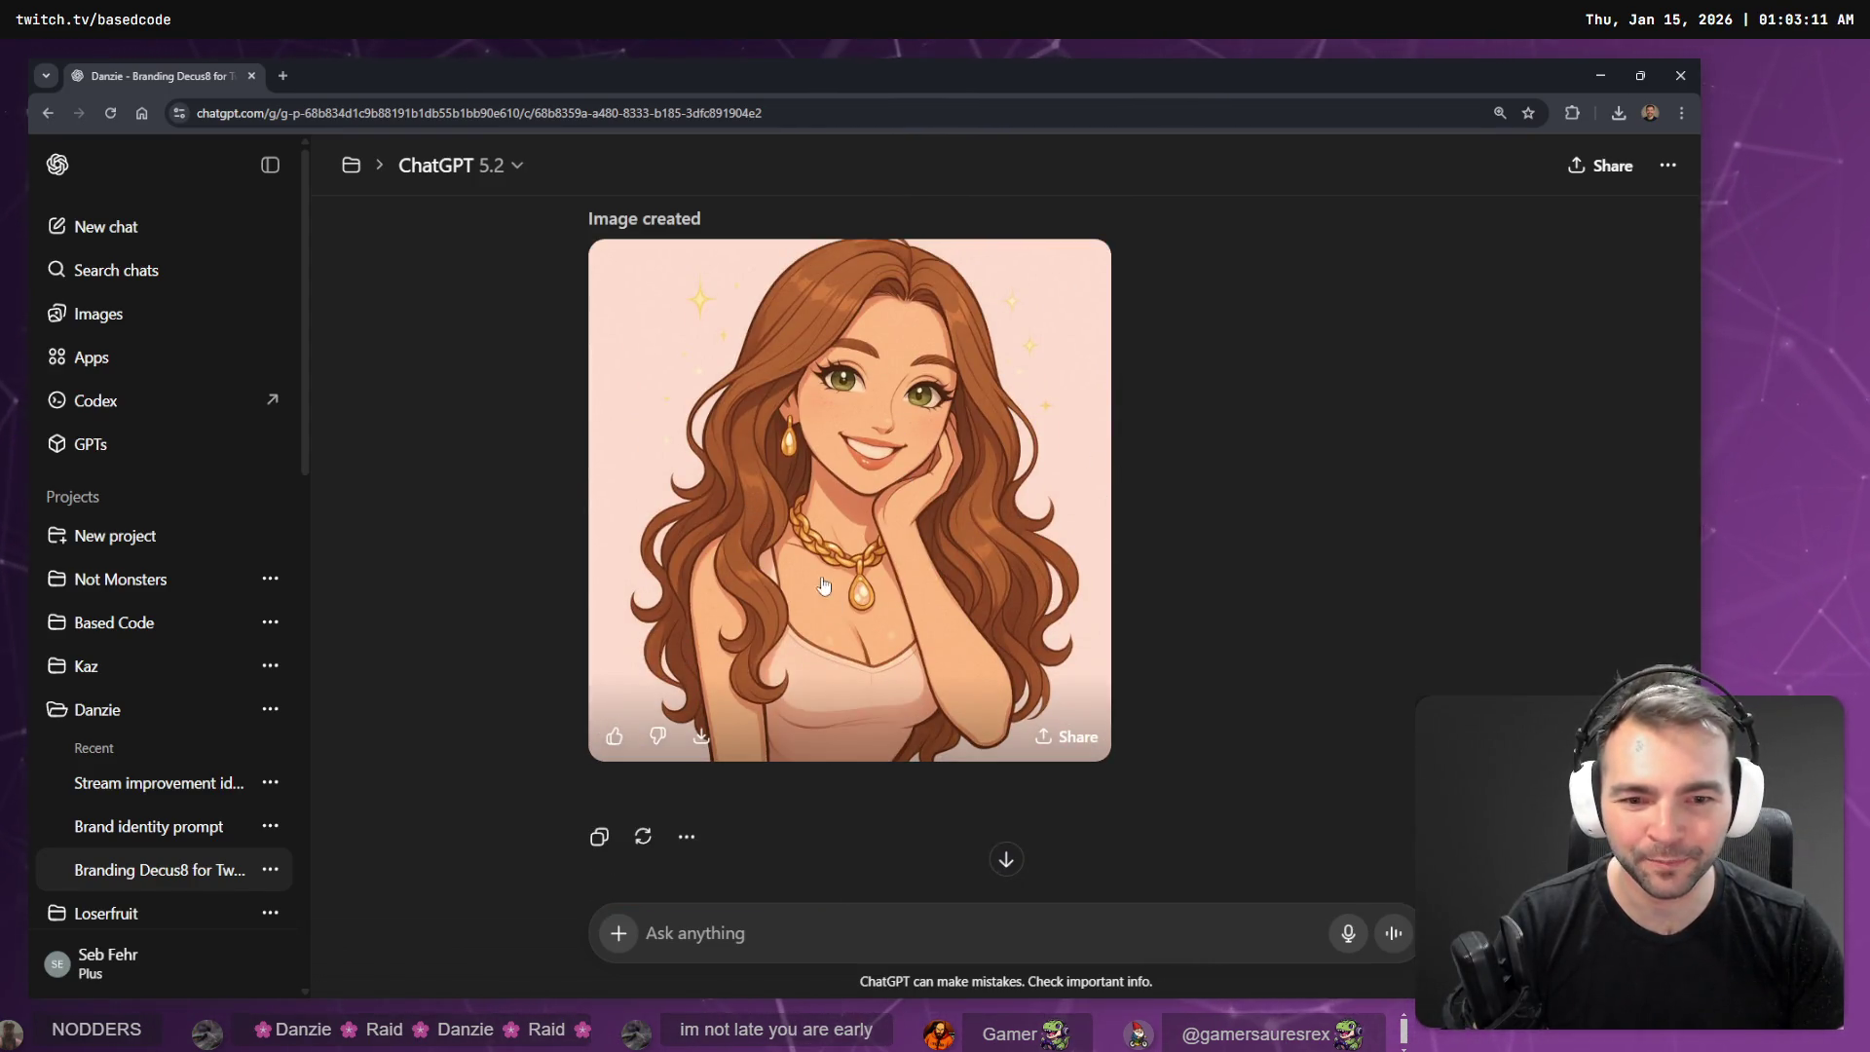
{"action": "left_click", "coordinate": [900, 417]}
{"action": "right_click", "coordinate": [900, 419]}
{"action": "left_click", "coordinate": [836, 436]}
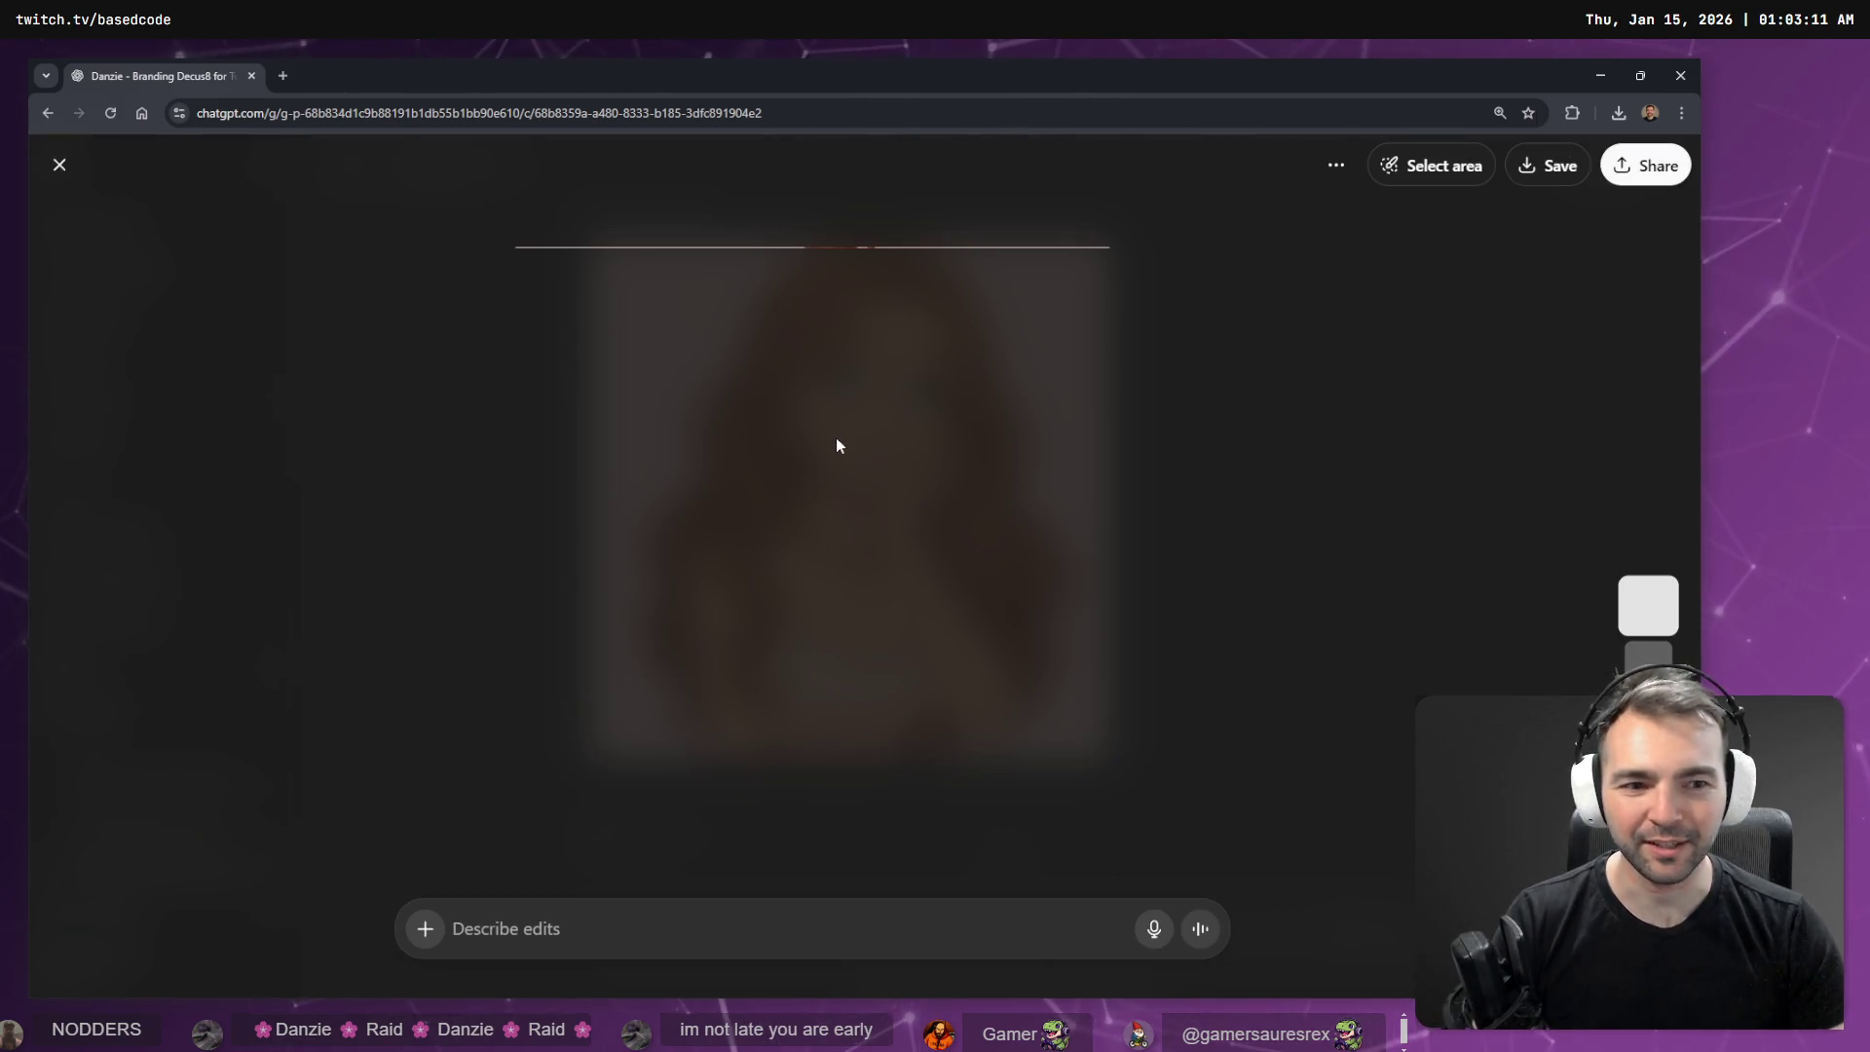
{"action": "right_click", "coordinate": [873, 504]}
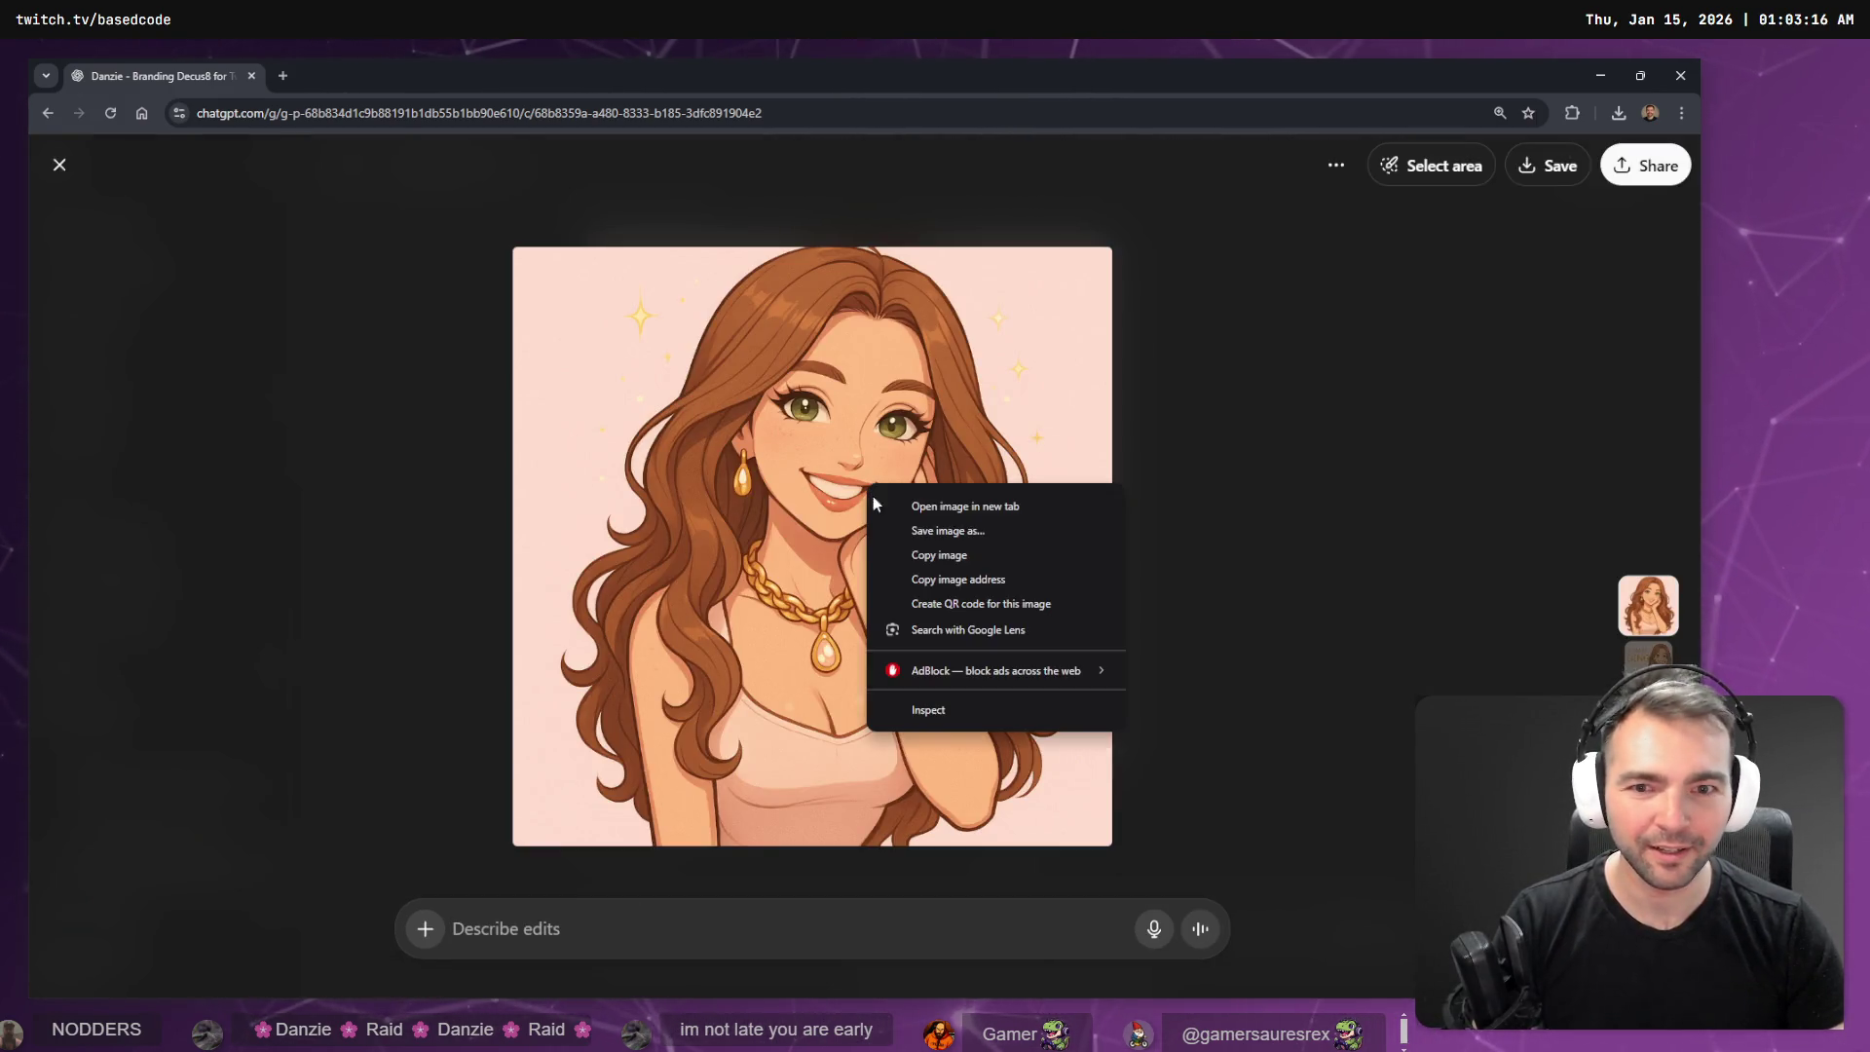
{"action": "left_click", "coordinate": [939, 554]}
{"action": "left_click", "coordinate": [448, 308]}
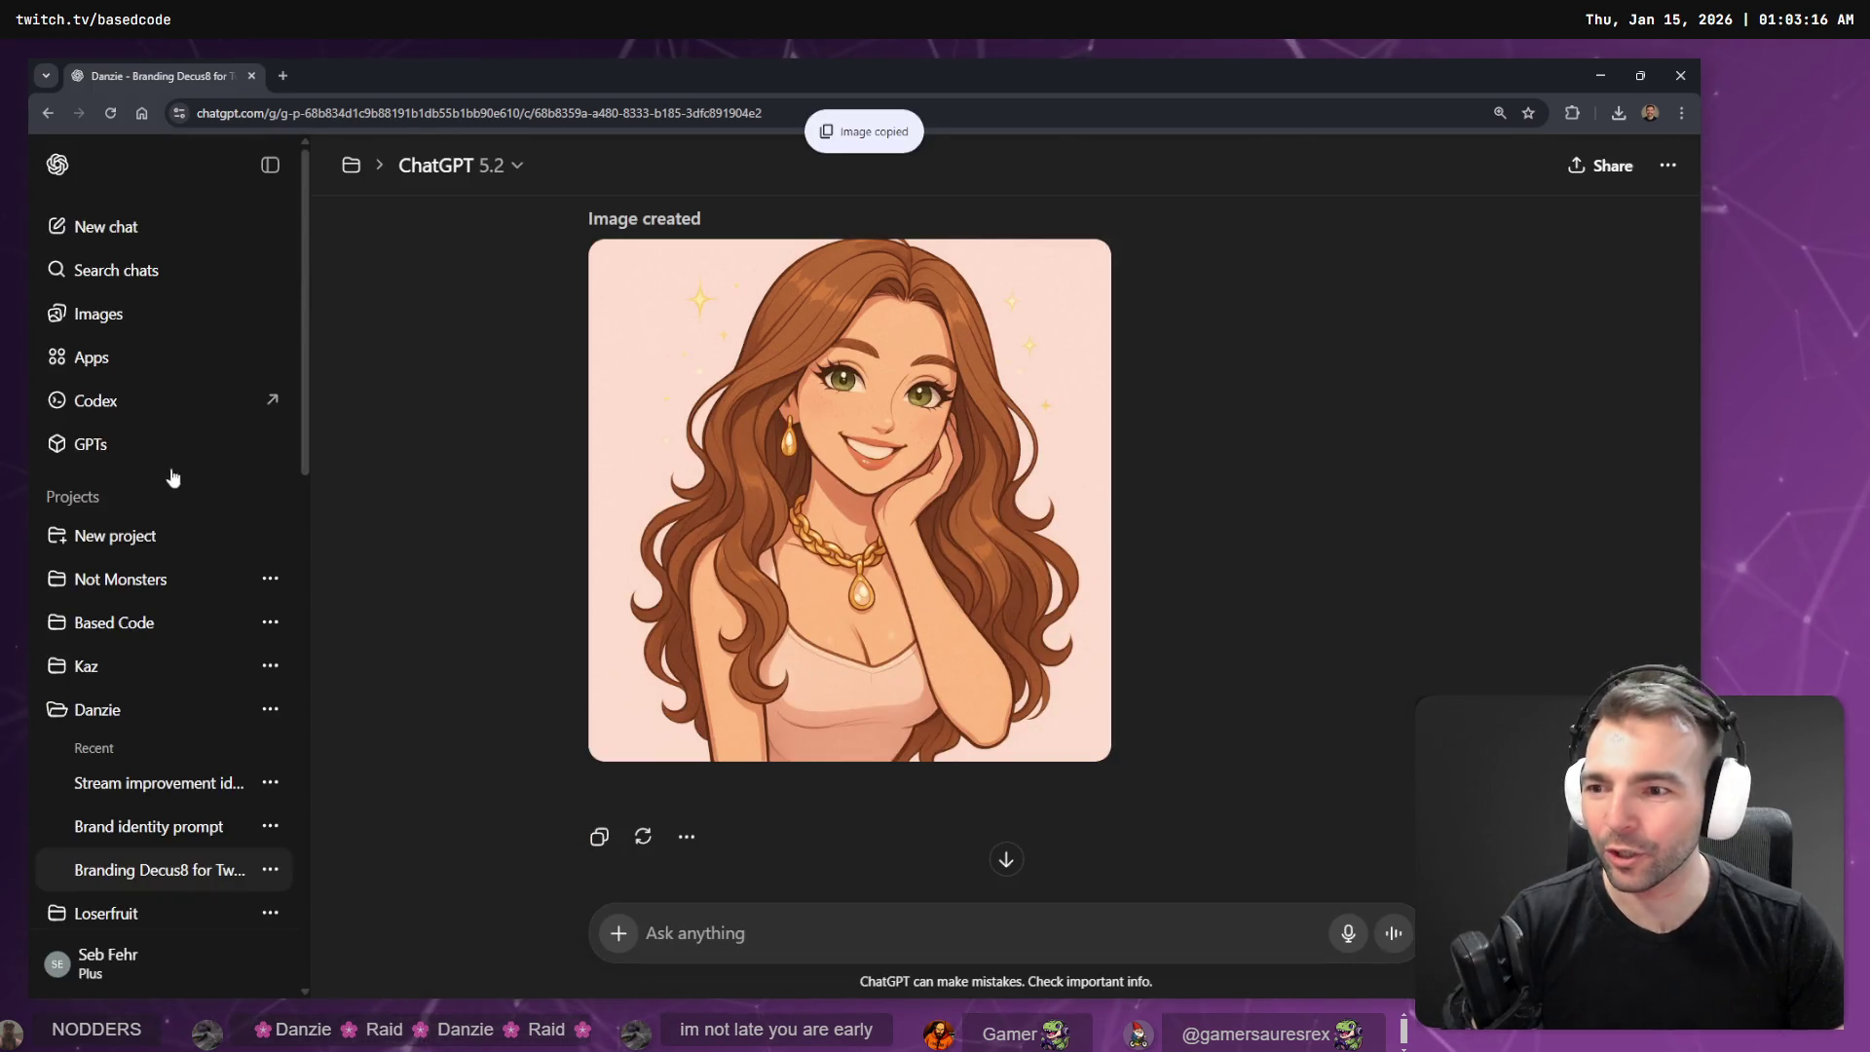
{"action": "left_click", "coordinate": [151, 579]}
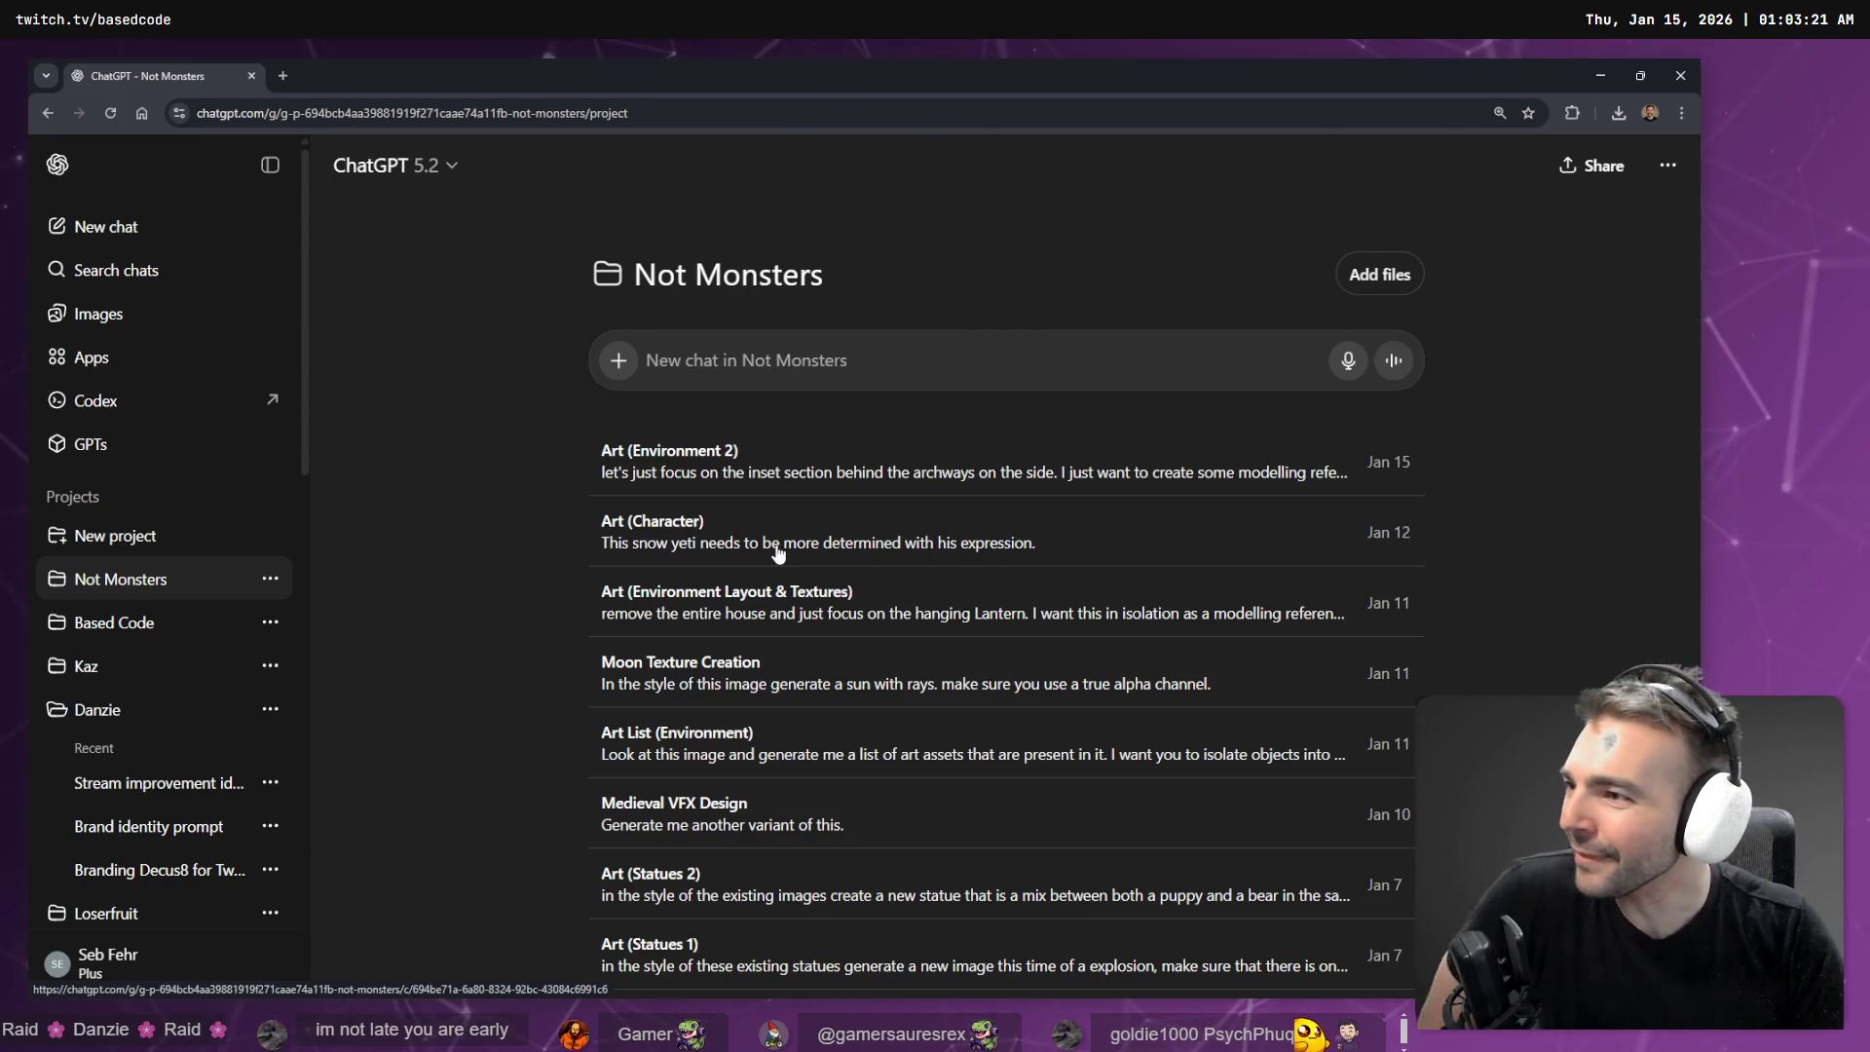
- Open the Not Monsters project's 'Art (Statues 2)' conversation from its chat list
{"action": "left_click", "coordinate": [645, 360]}
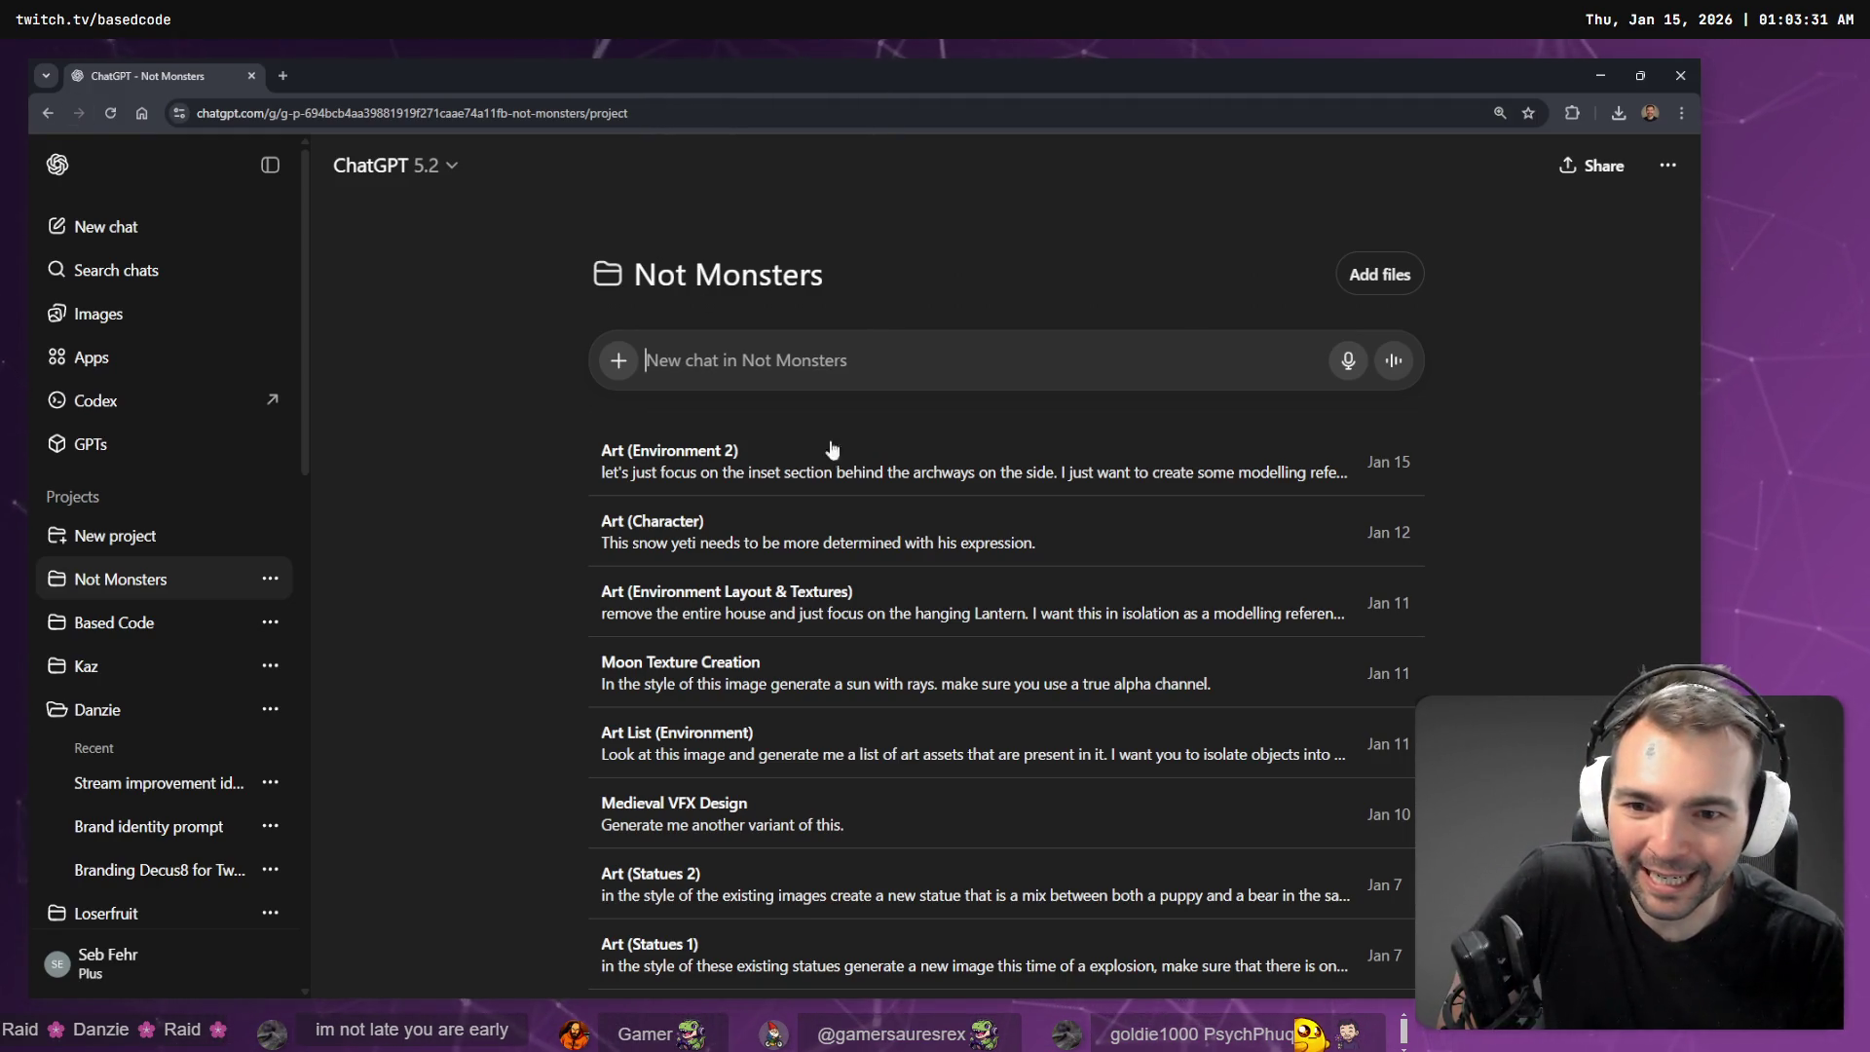
{"action": "scroll", "coordinate": [833, 449], "scroll_direction": "down", "scroll_amount": 4}
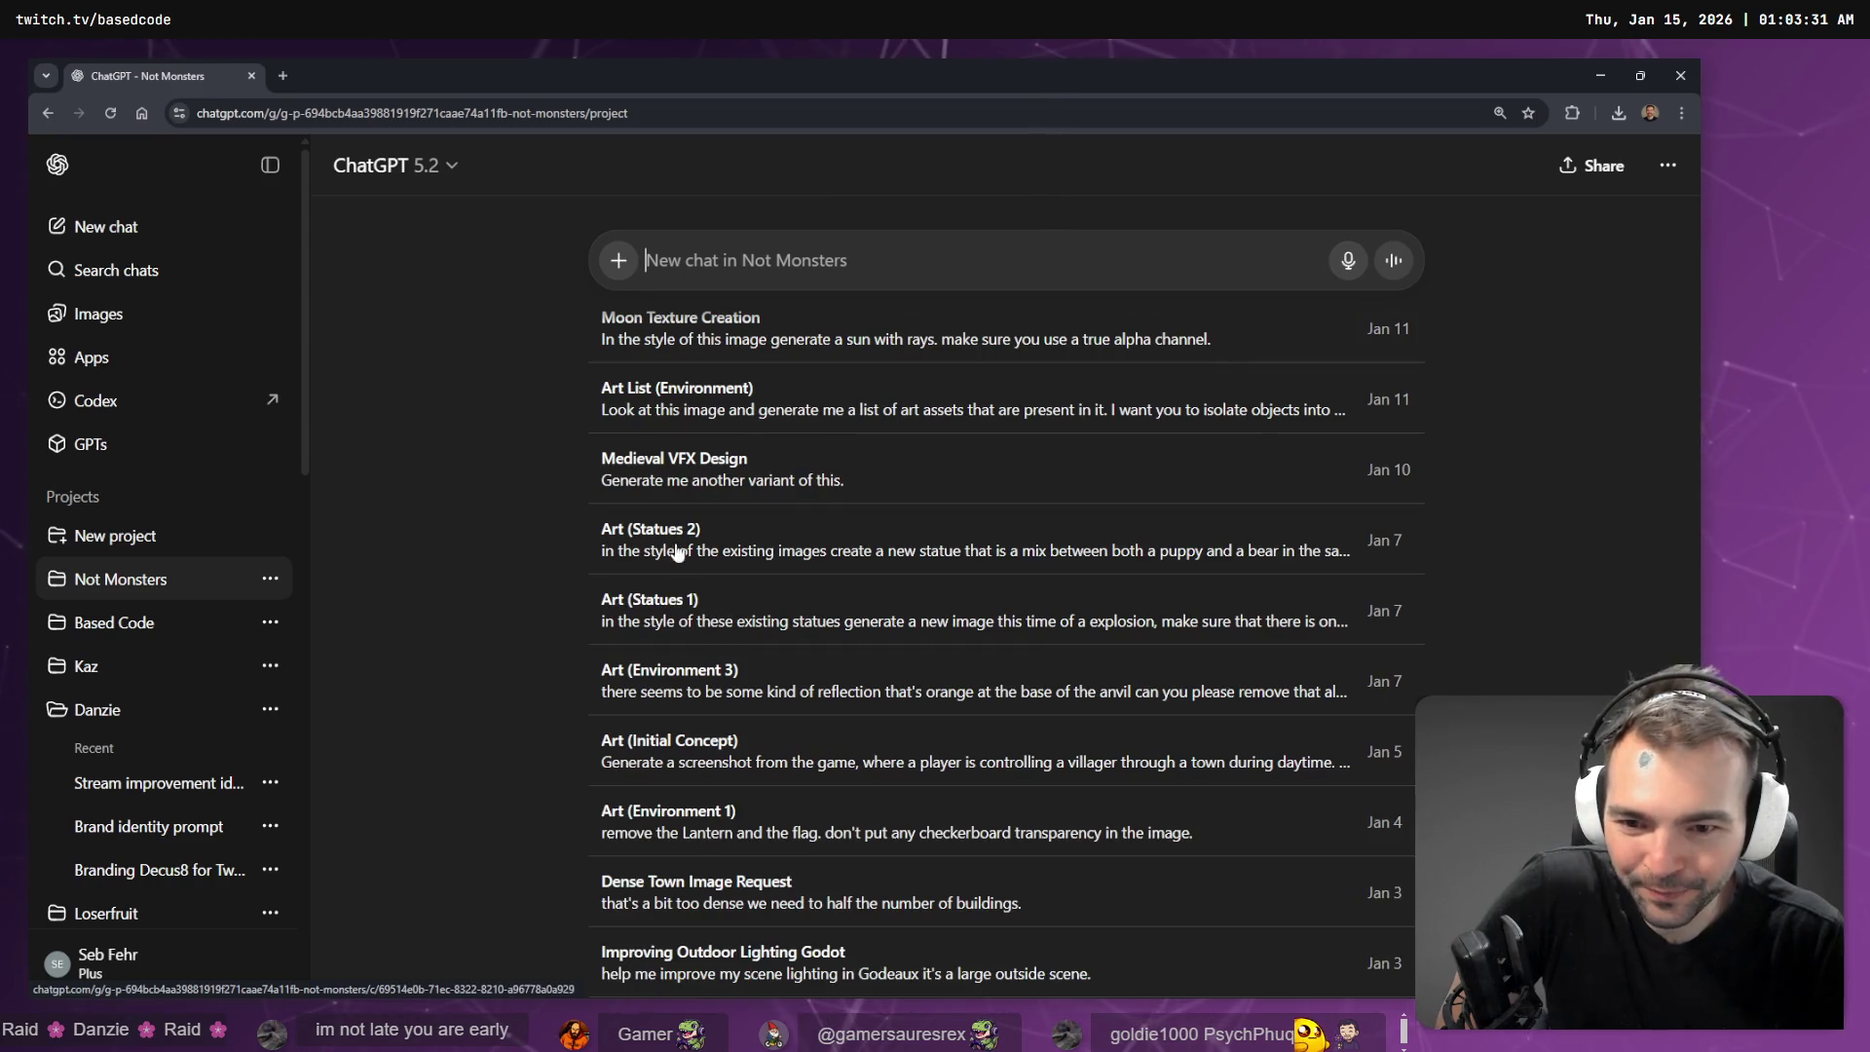
{"action": "left_click", "coordinate": [709, 527]}
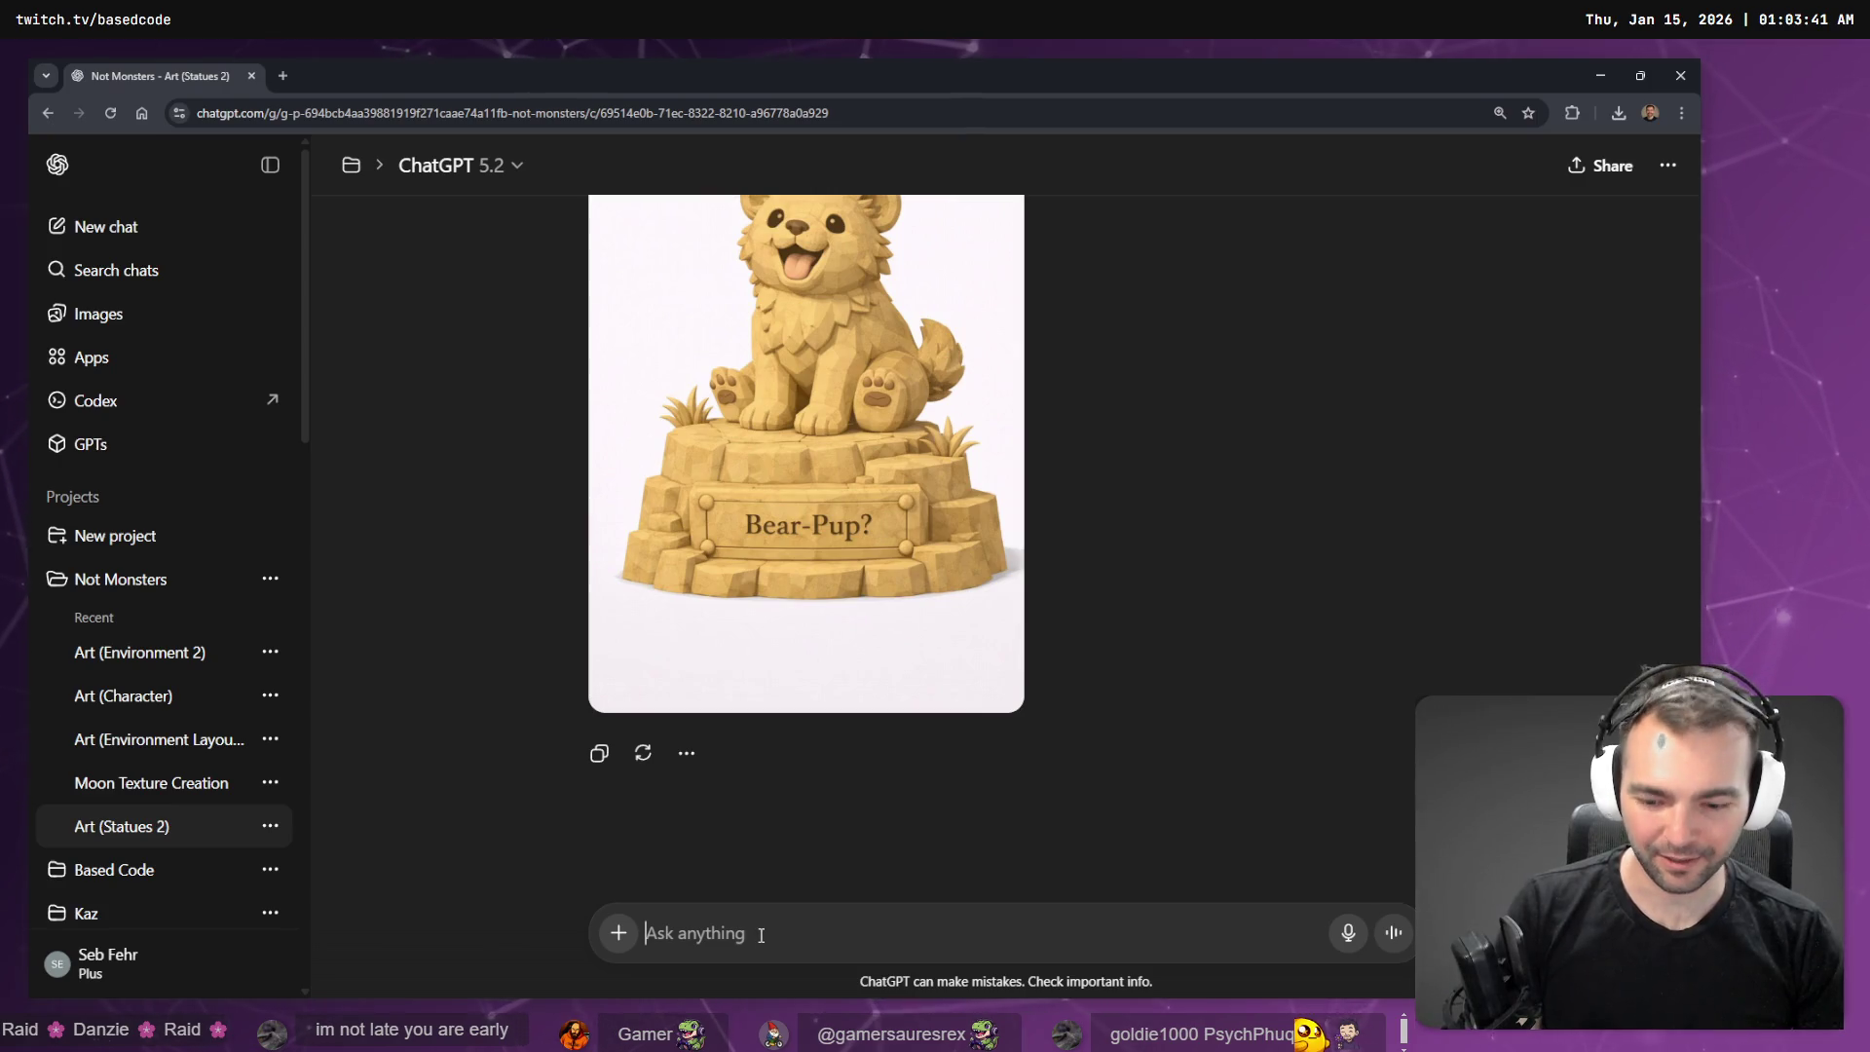
- Dictate 'in the style of the existing statues create a new one that represents' with Win+H voice typing
{"action": "key", "text": "super+h"}
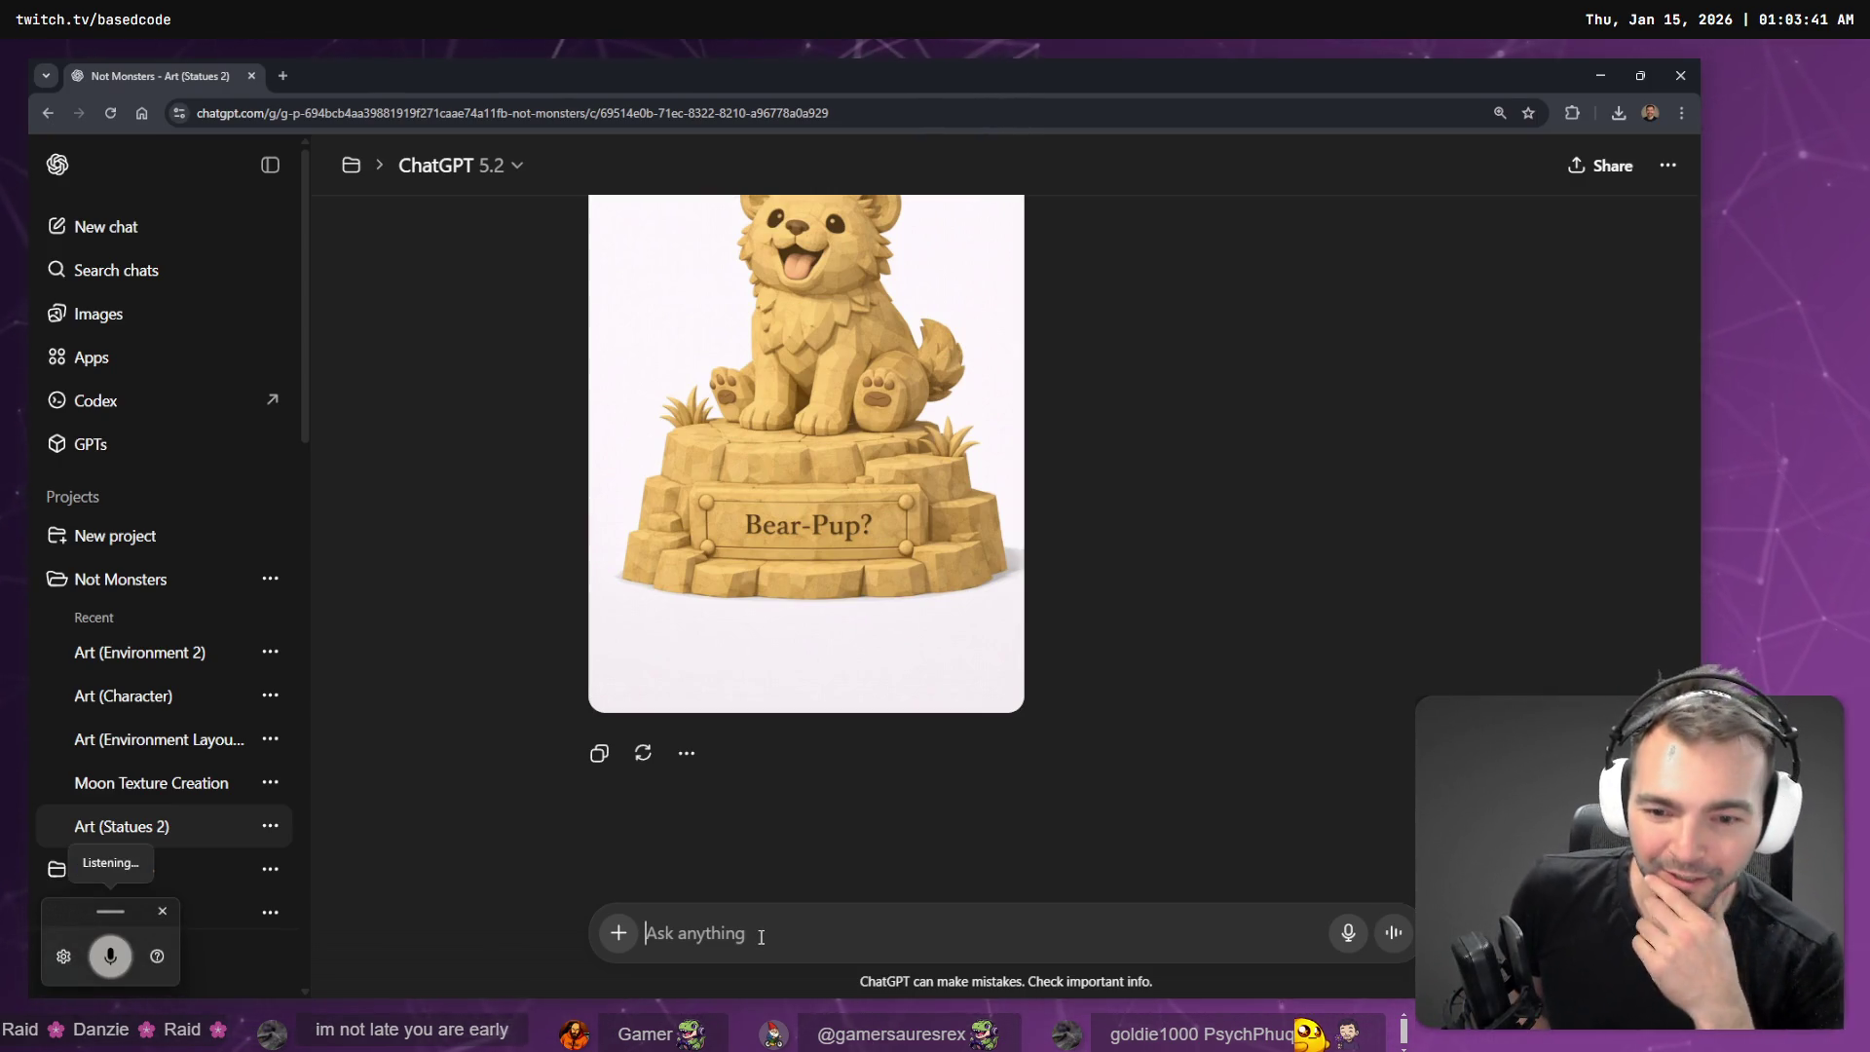
{"action": "scroll", "coordinate": [1173, 588], "scroll_direction": "up", "scroll_amount": 5}
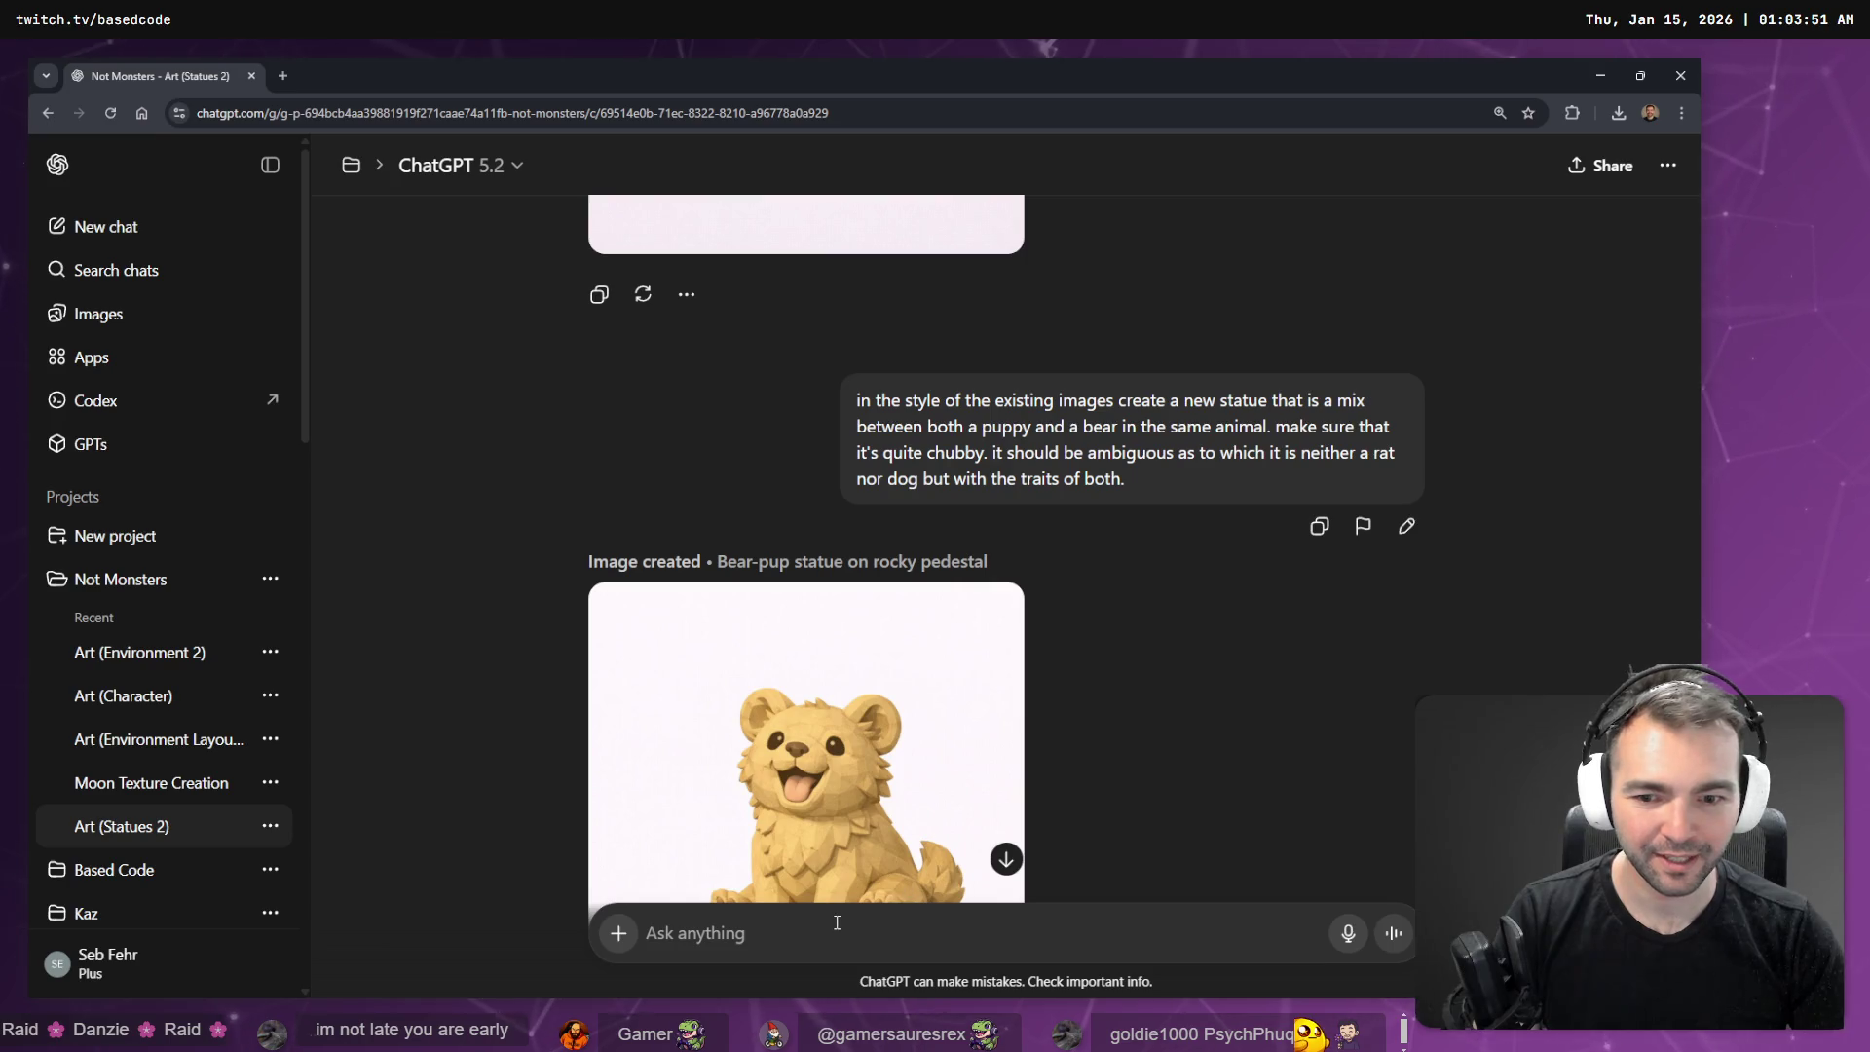
{"action": "key", "text": "super+h"}
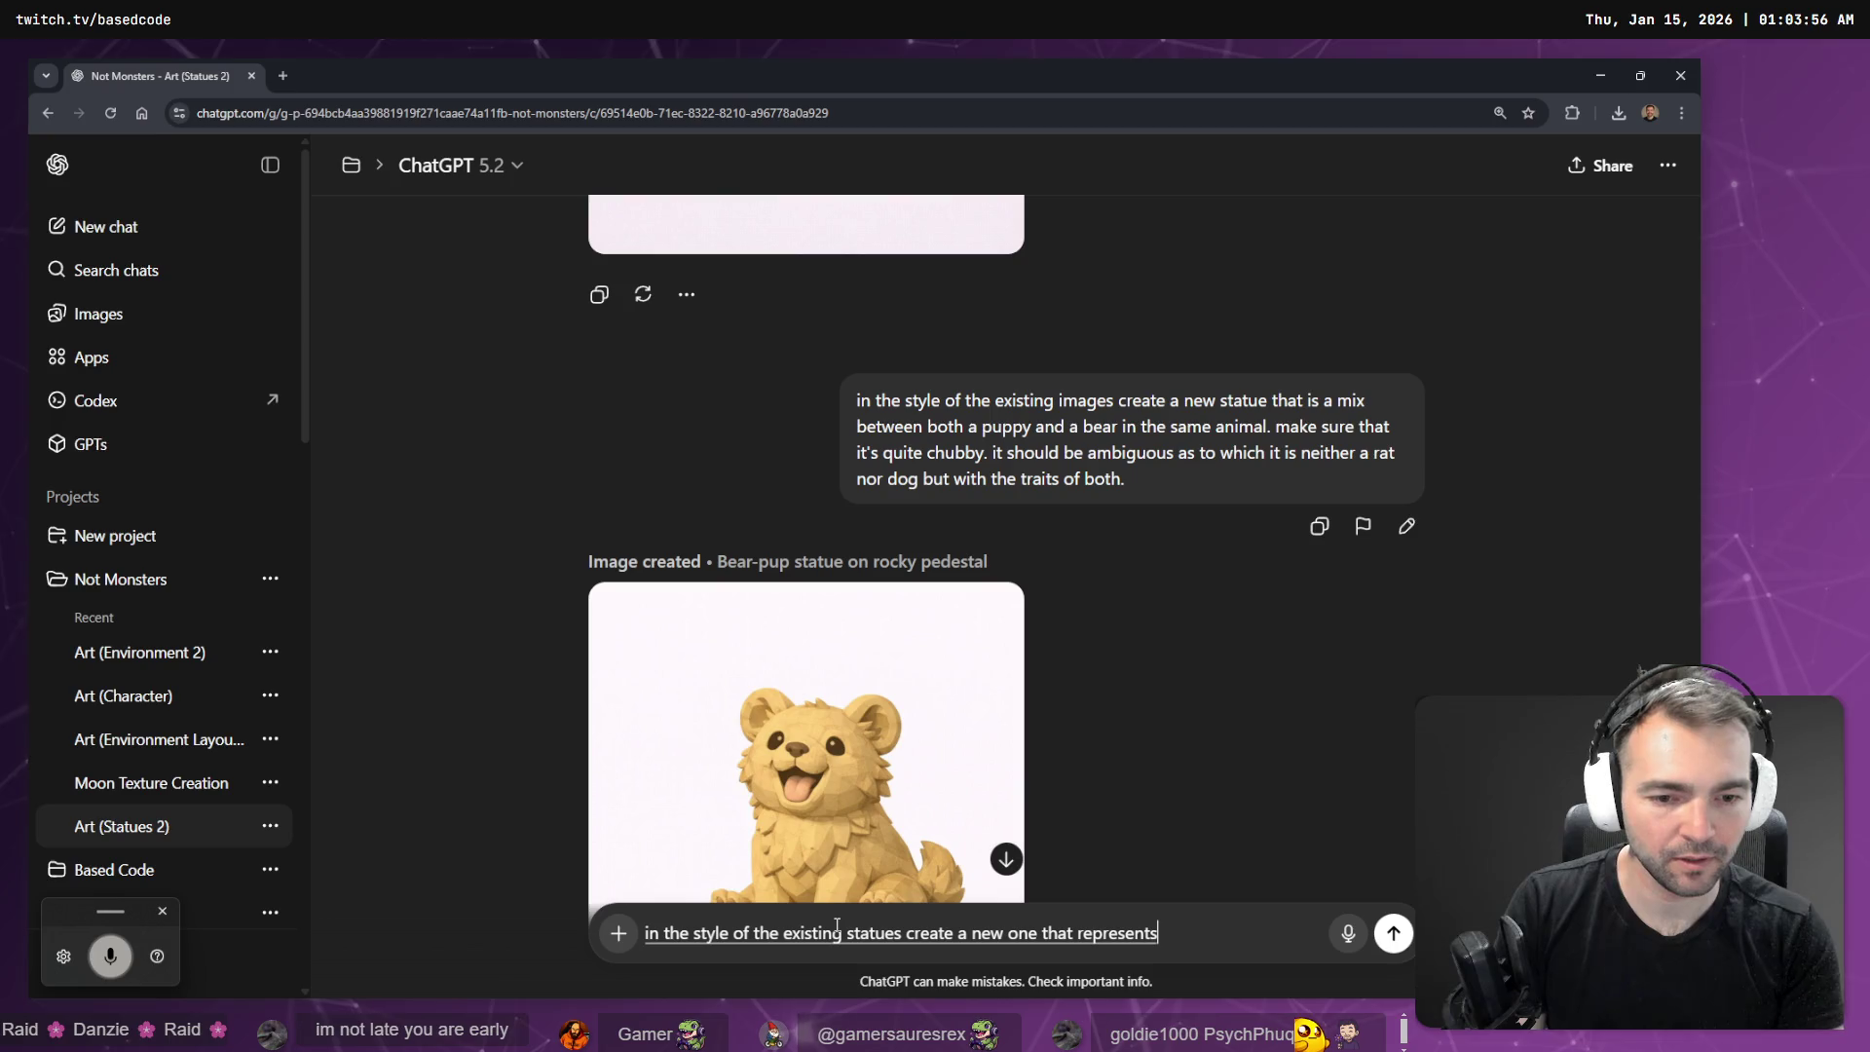
- Attach the copied portrait and insert the brand-identity description from clipboard history into the prompt
{"action": "key", "text": "ctrl+v"}
{"action": "type", "text": "\""}
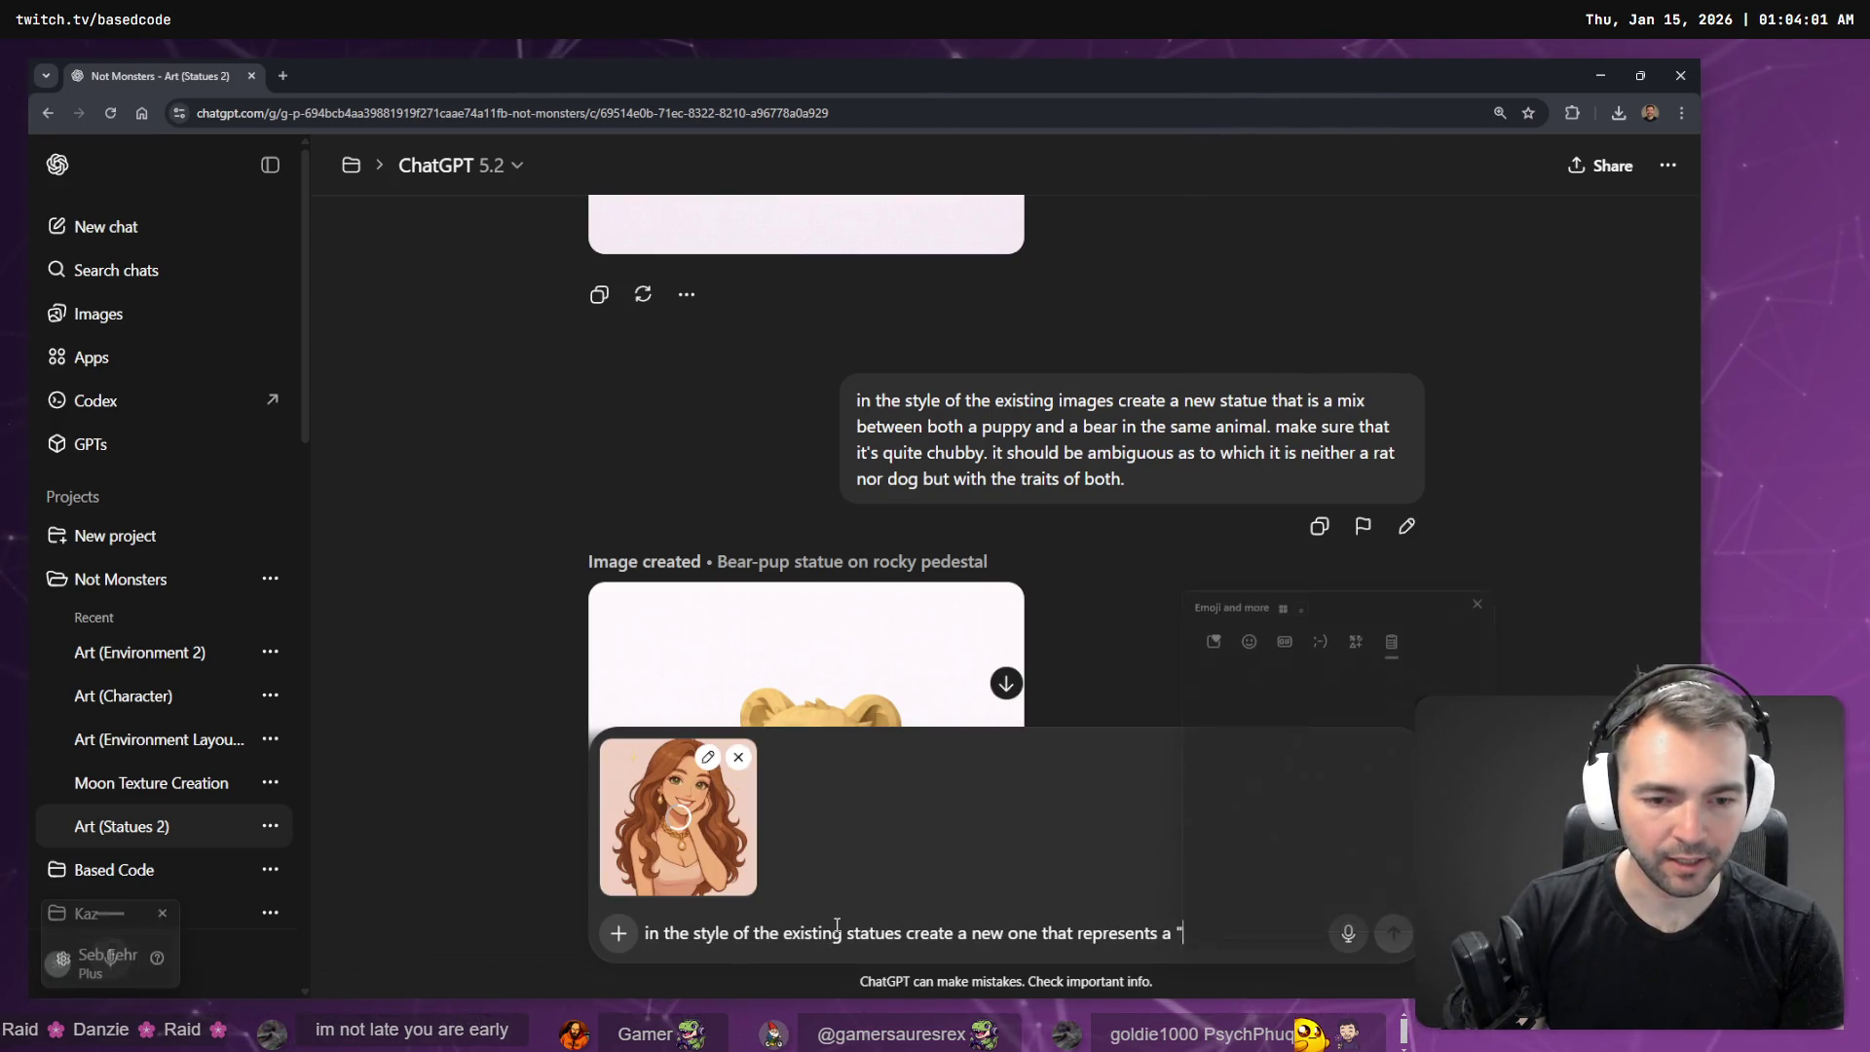
{"action": "type", "text": "A radiant, authentic streamer whose brand shines with positivity, class, and honesty — blending innocence and intelligence to create a warm, genuine connection with her community."}
{"action": "key", "text": "Down"}
{"action": "key", "text": "Return"}
{"action": "key", "text": "ctrl+Left"}
{"action": "key", "text": "ctrl+Left"}
{"action": "key", "text": "ctrl+Left"}
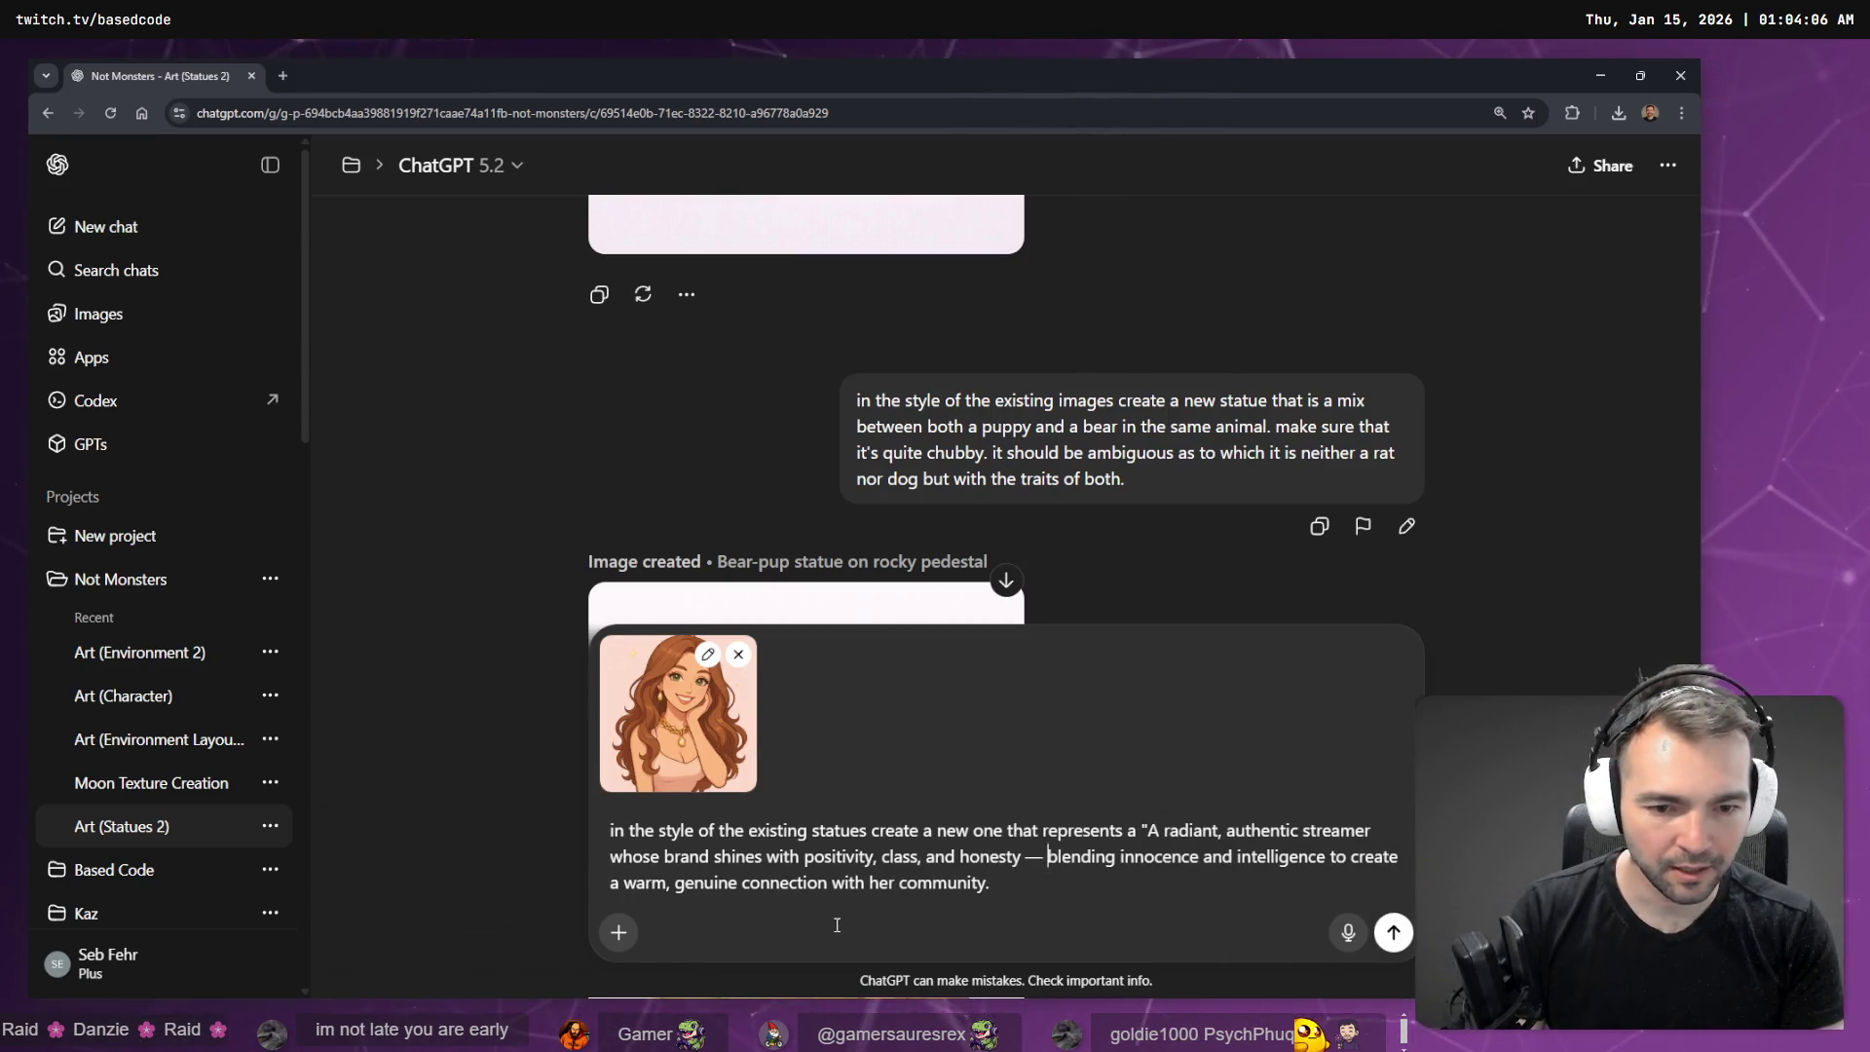
{"action": "key", "text": "ctrl+shift+Right"}
{"action": "key", "text": "ctrl+shift+Right"}
{"action": "key", "text": "ctrl+shift+Right"}
{"action": "key", "text": "Left"}
{"action": "key", "text": "Left"}
{"action": "key", "text": "Left"}
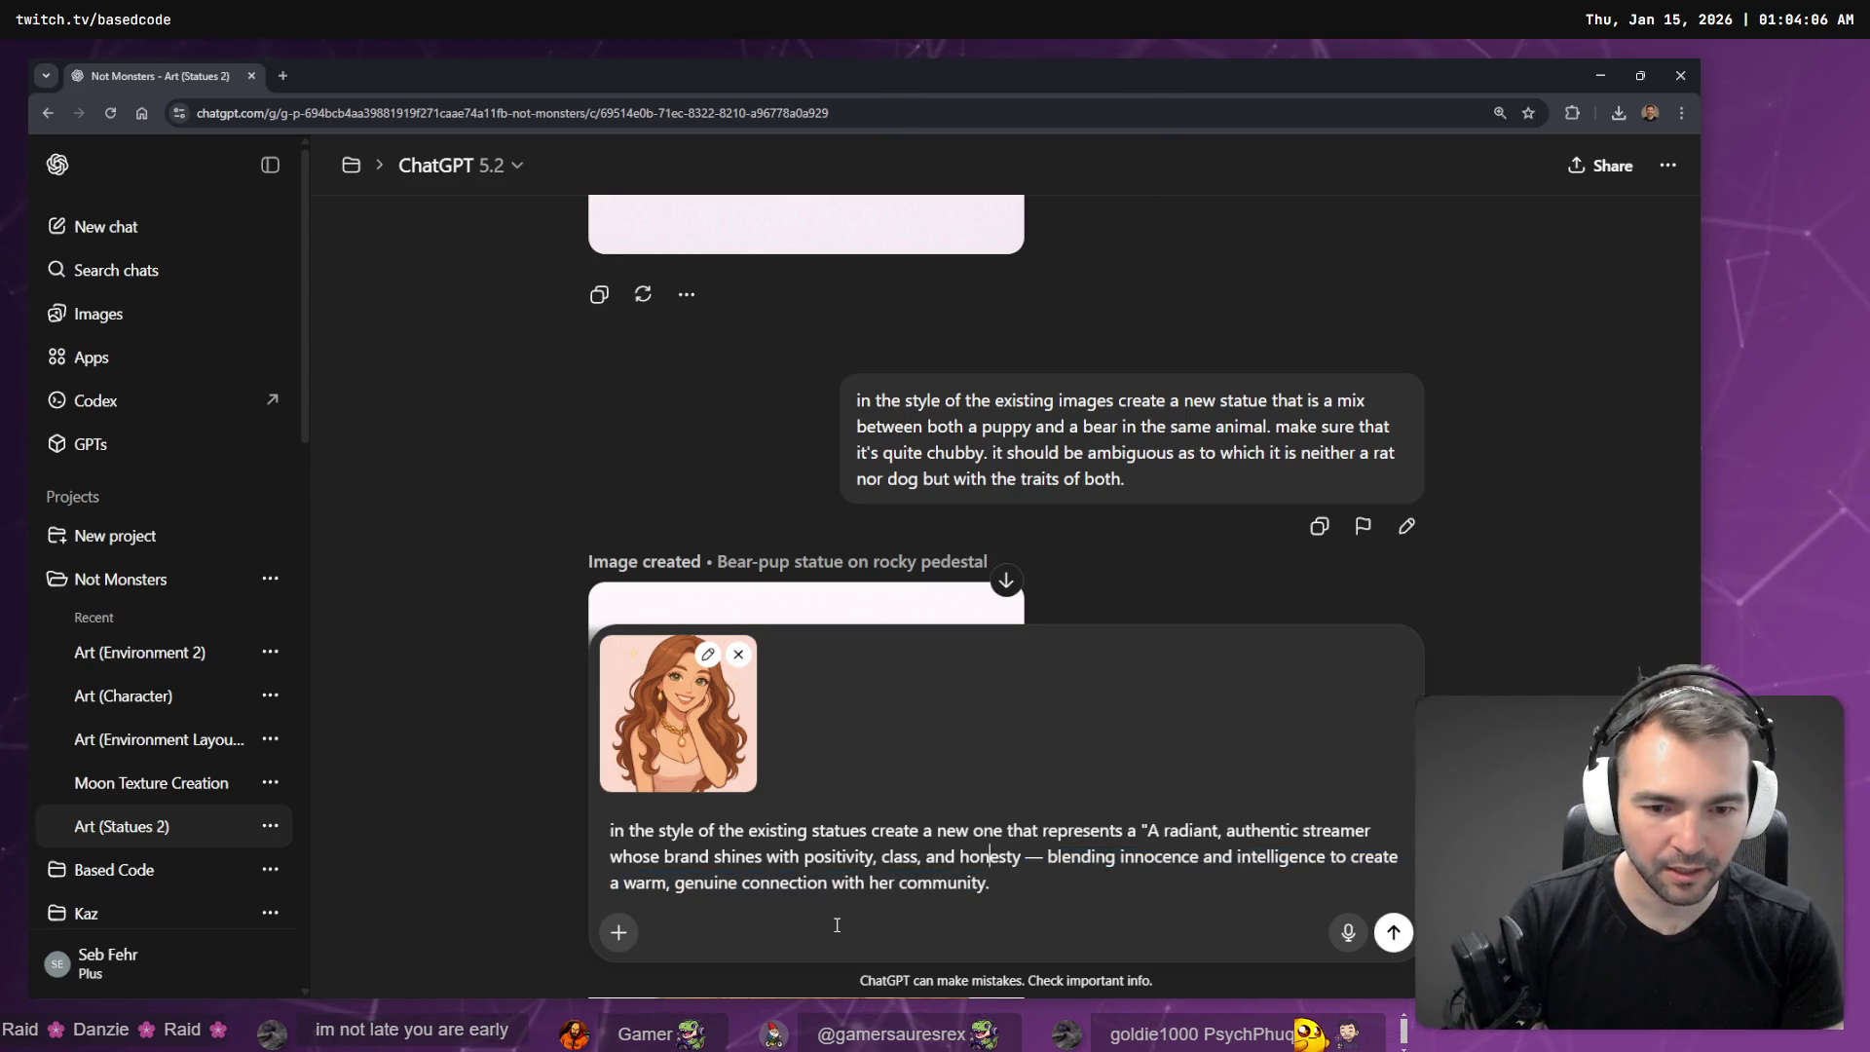
- Replace the word 'streamer' after 'radiant authentic' with 'medievil maiden'
{"action": "key", "text": "Up"}
{"action": "key", "text": "ctrl+Right"}
{"action": "key", "text": "ctrl+Right"}
{"action": "key", "text": "ctrl+Right"}
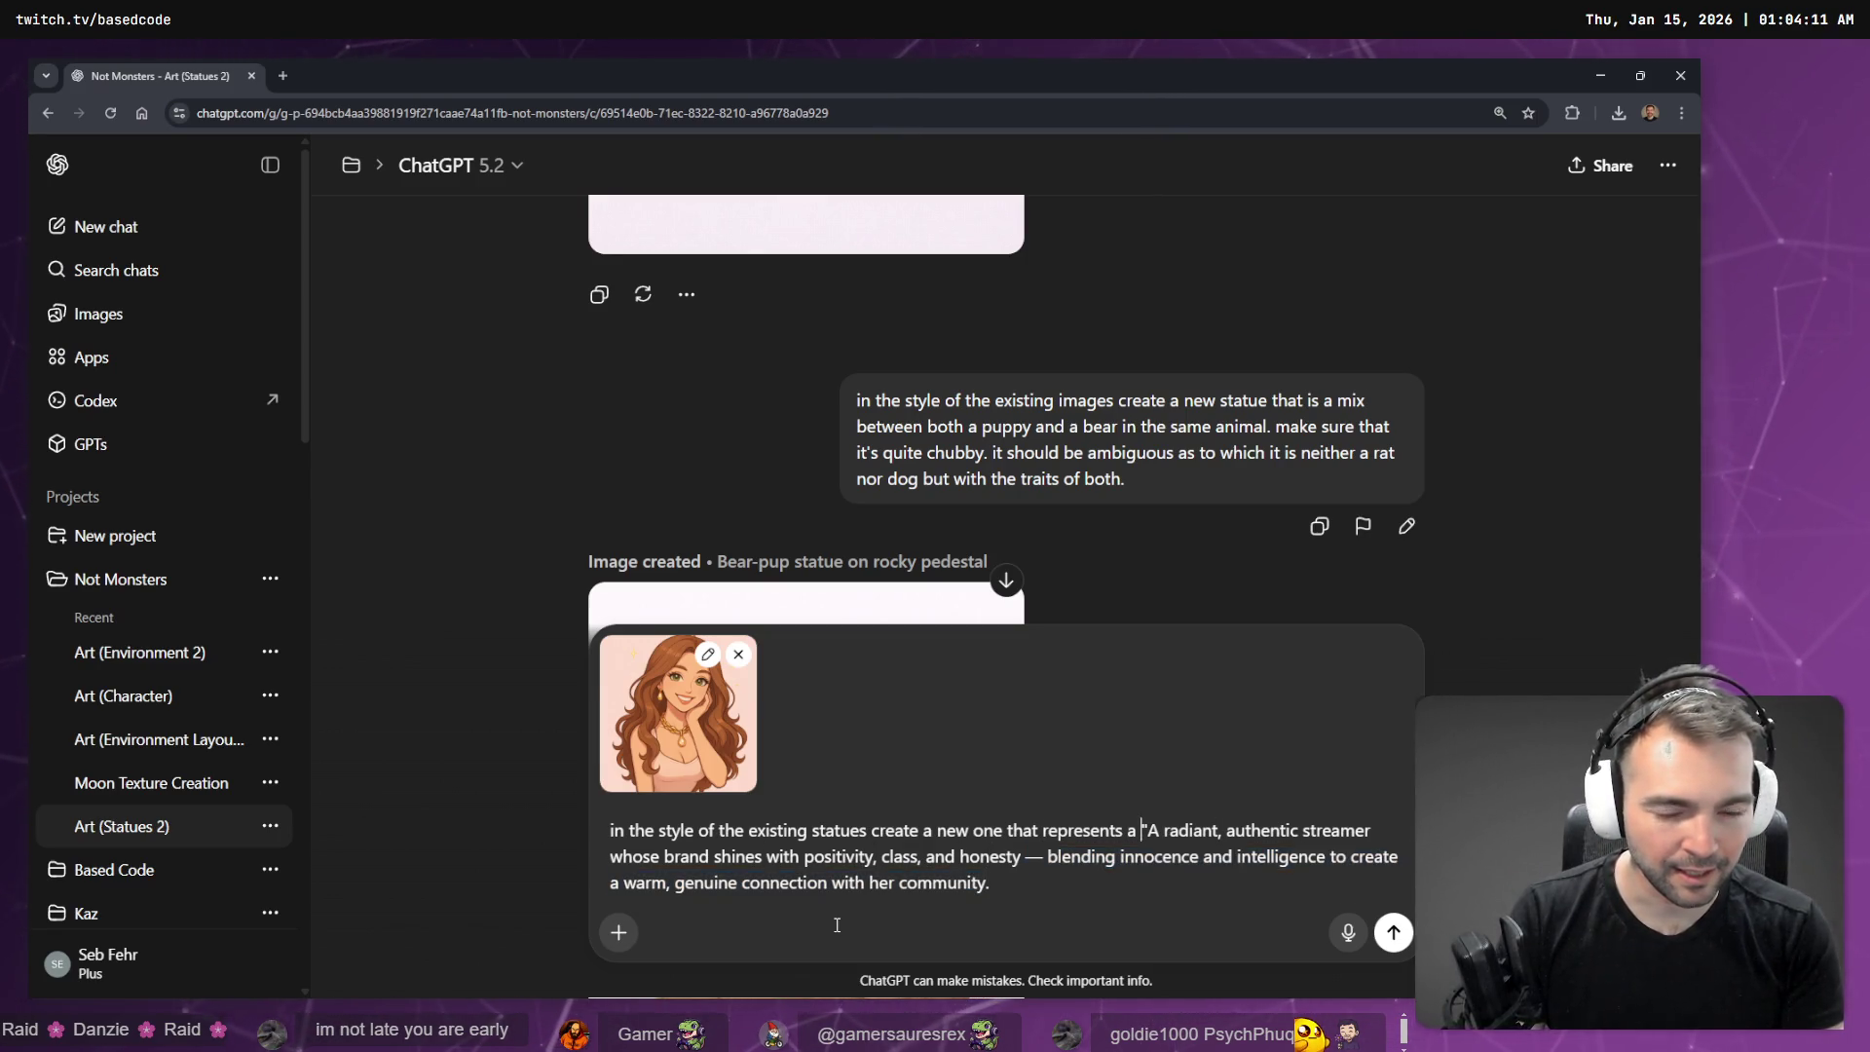
{"action": "key", "text": "ctrl+shift+Right"}
{"action": "key", "text": "ctrl+shift+Right"}
{"action": "key", "text": "ctrl+shift+Right"}
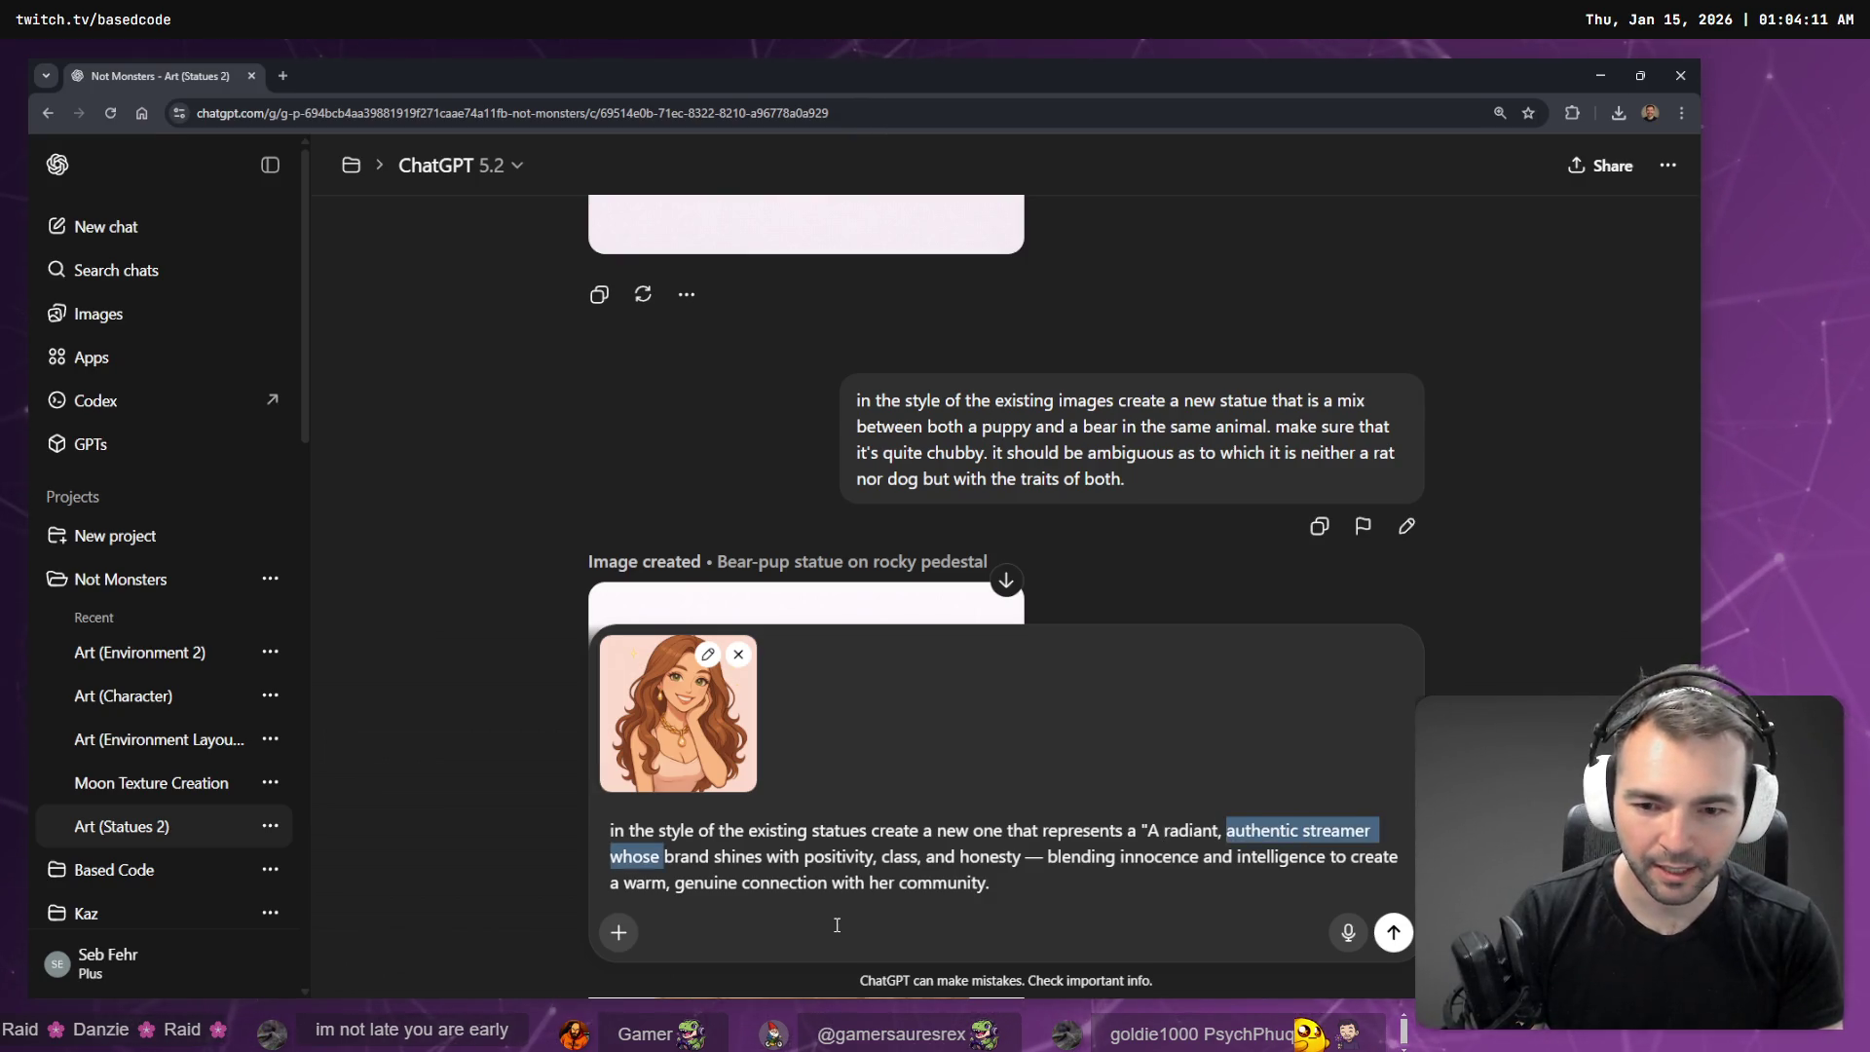
{"action": "key", "text": "BackSpace"}
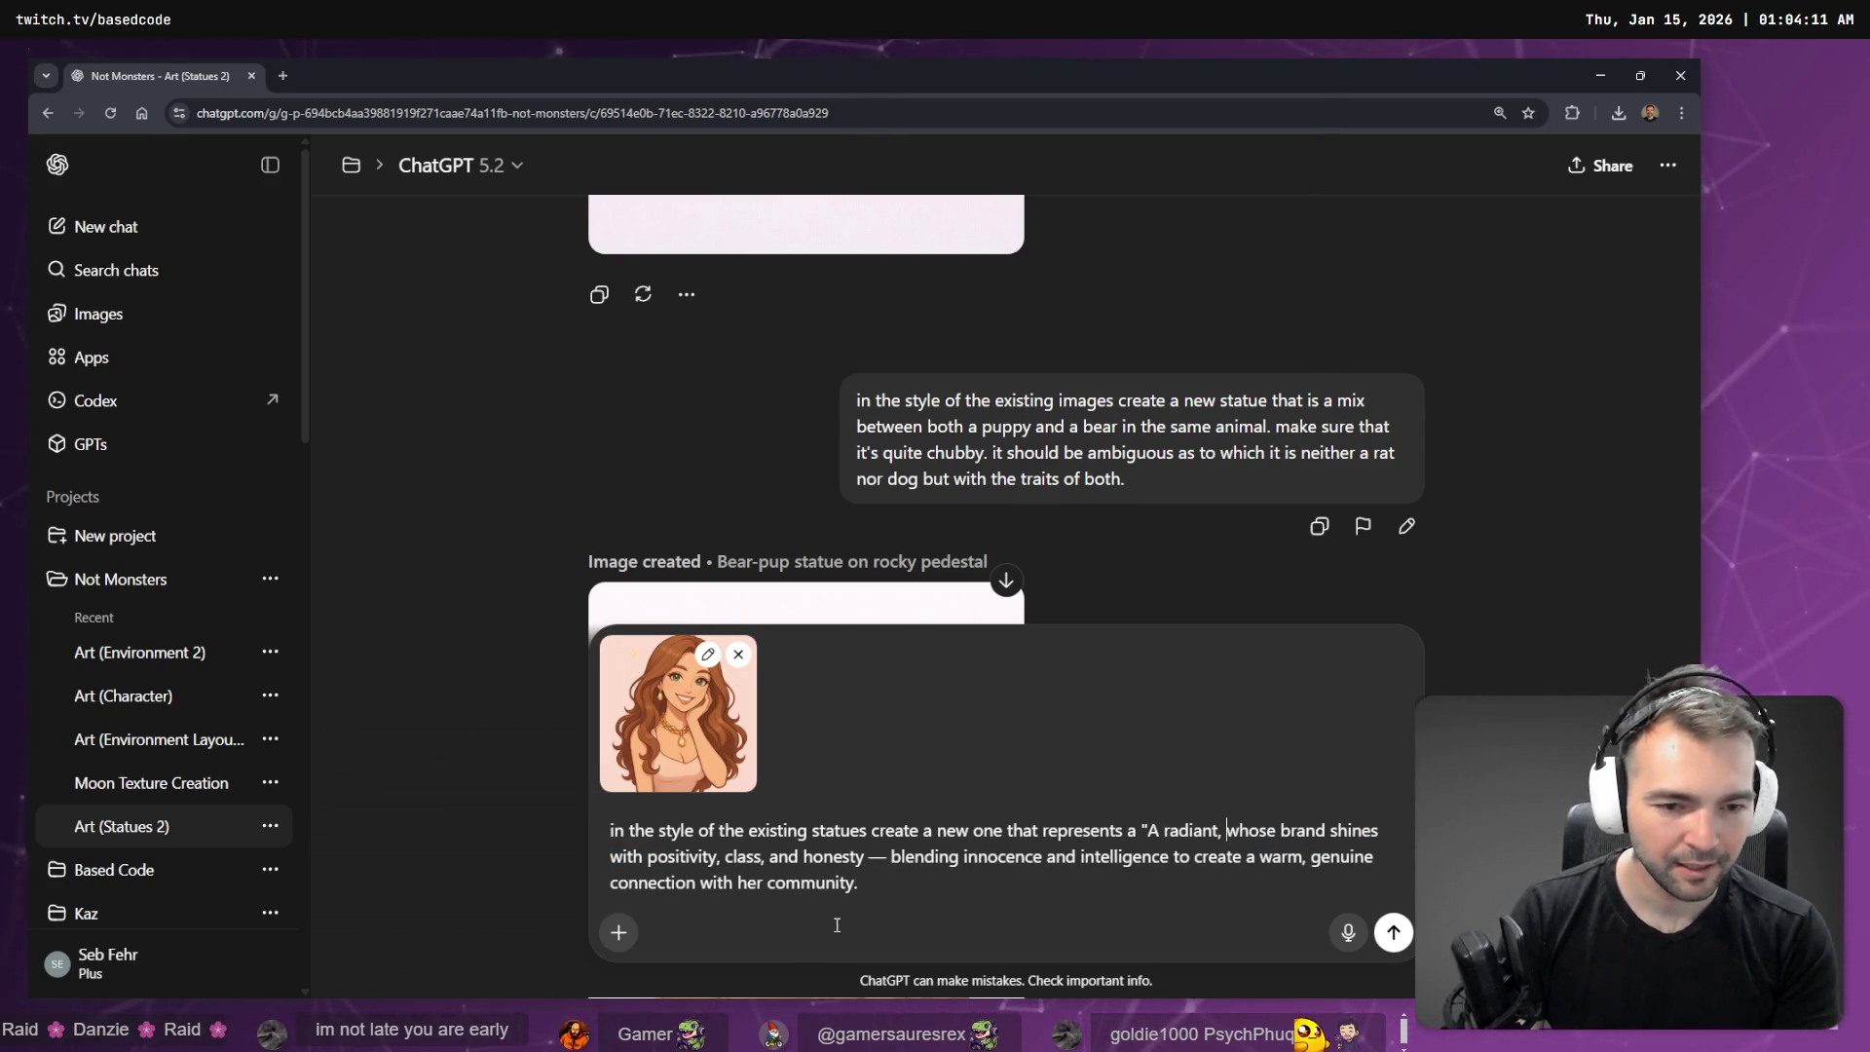
{"action": "key", "text": "ctrl+z"}
{"action": "key", "text": "Right"}
{"action": "key", "text": "ctrl+shift+Left"}
{"action": "key", "text": "BackSpace"}
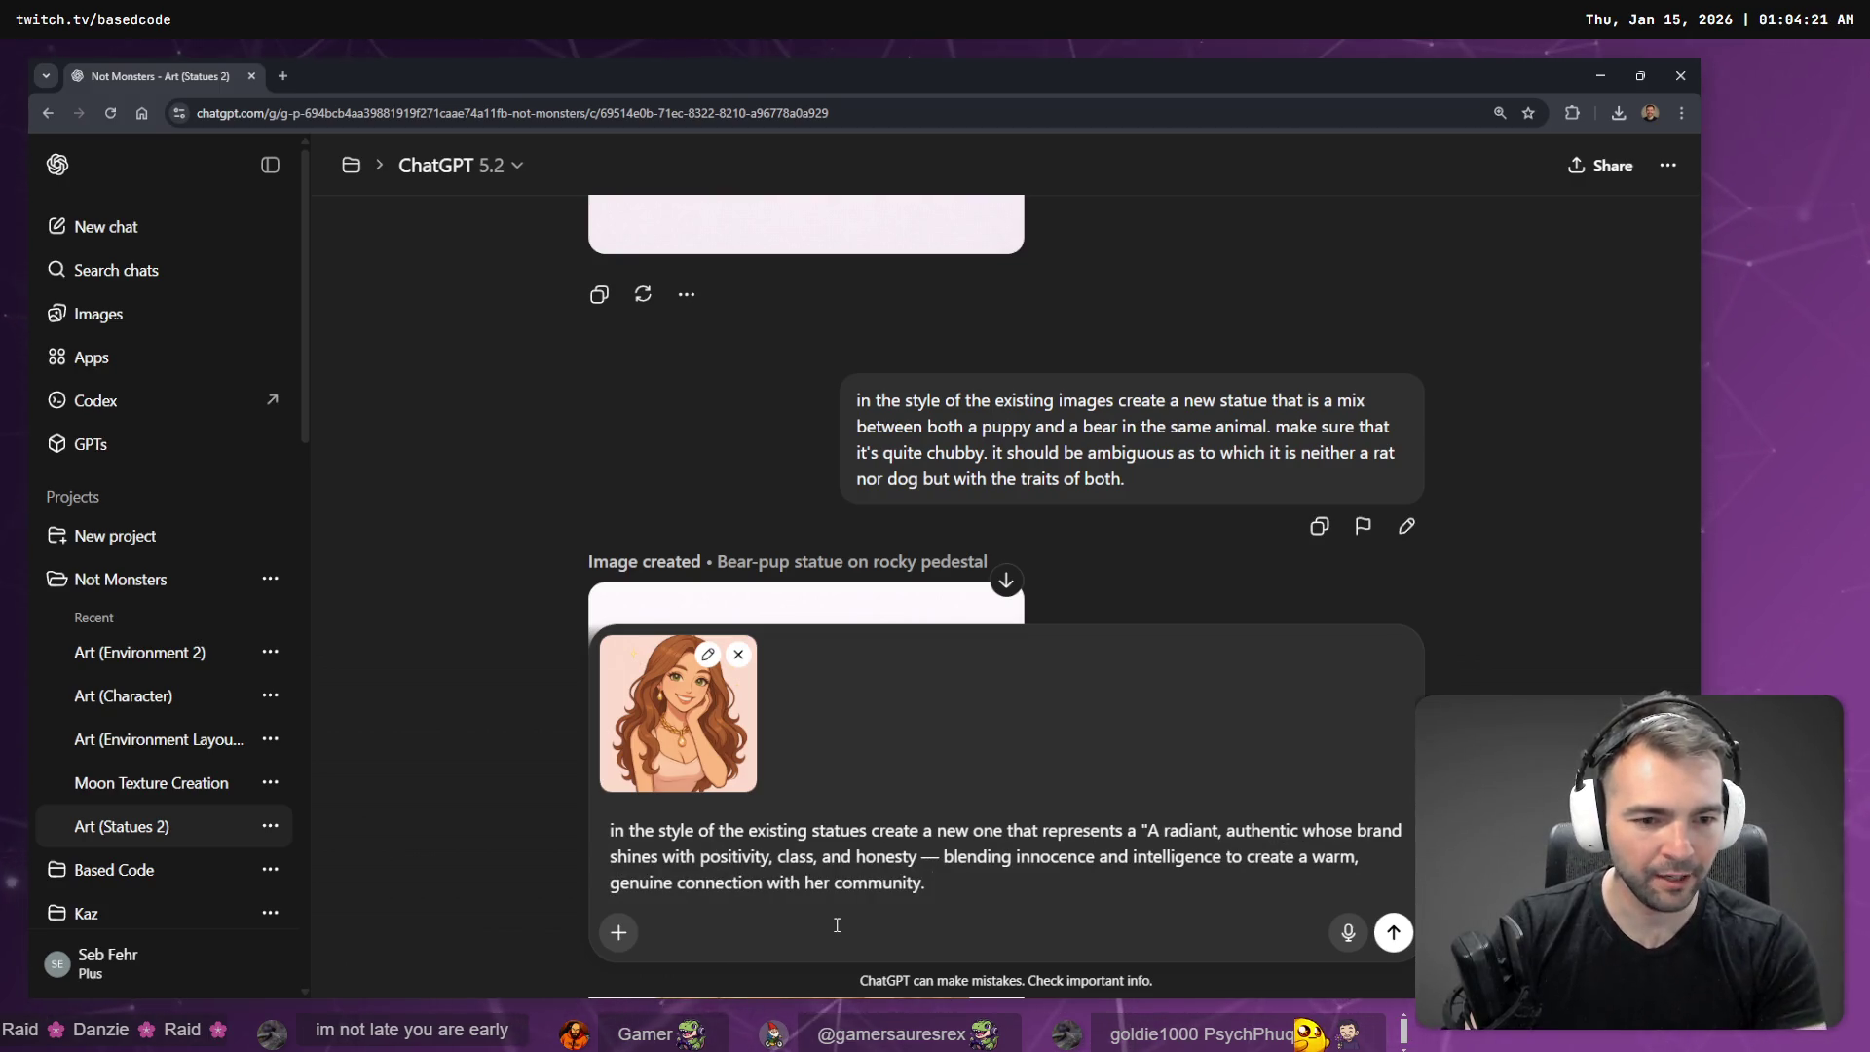
{"action": "type", "text": "medievil maiden"}
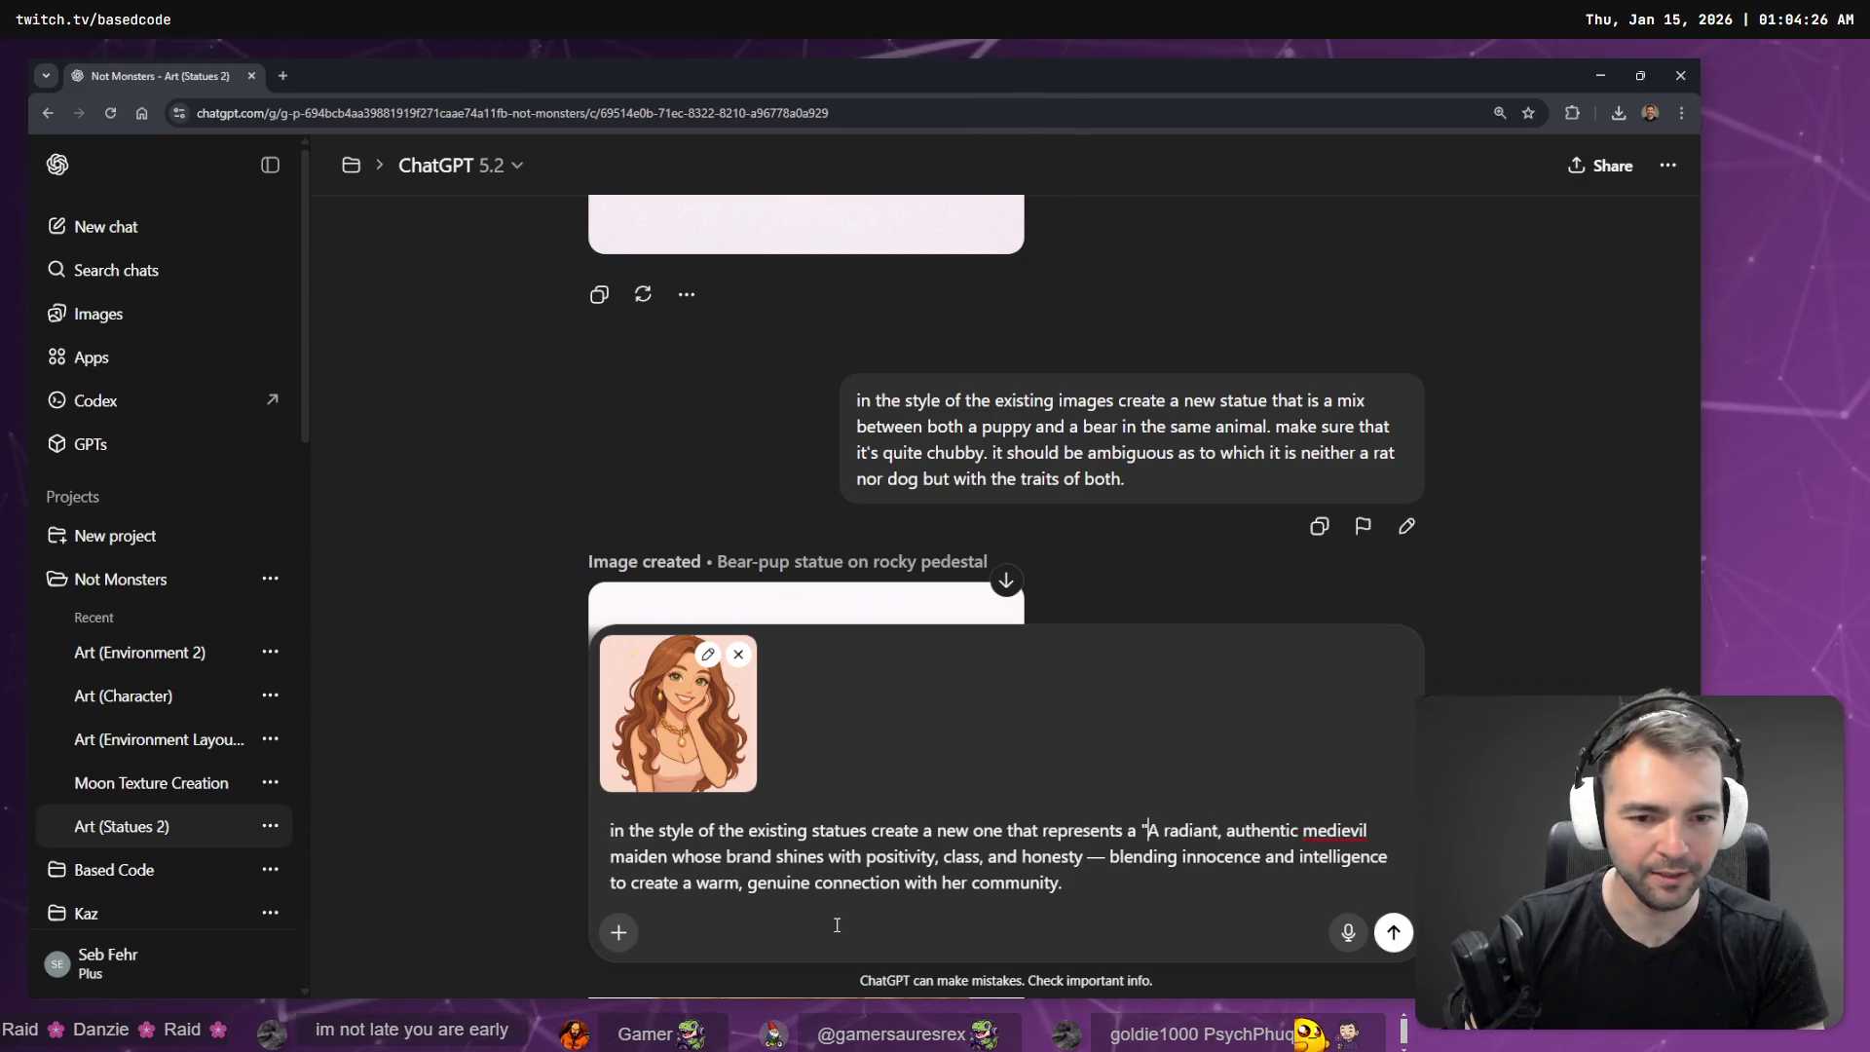
- Remove the quote mark and stray capital A, then dictate 'beside her is a small dog.'
{"action": "key", "text": "ctrl+Left"}
{"action": "key", "text": "ctrl+Left"}
{"action": "key", "text": "ctrl+Left"}
{"action": "key", "text": "BackSpace"}
{"action": "key", "text": "BackSpace"}
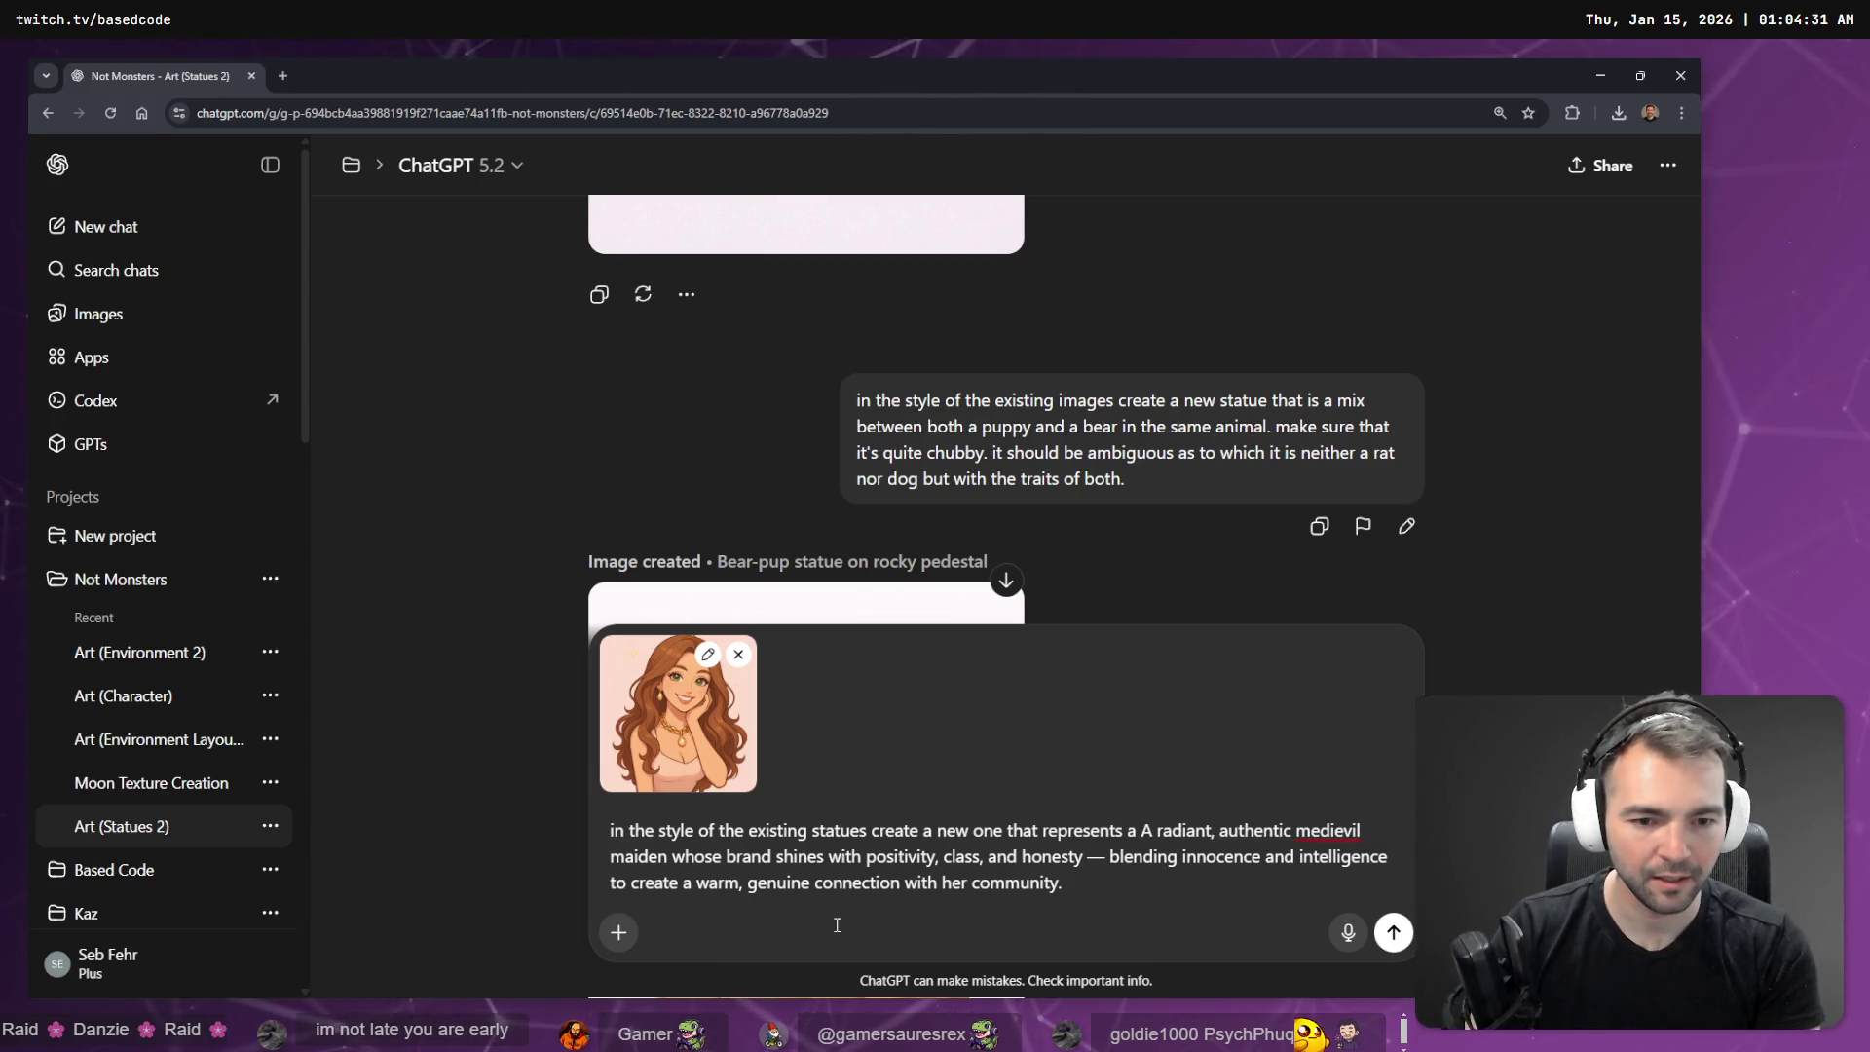
{"action": "key", "text": "Delete"}
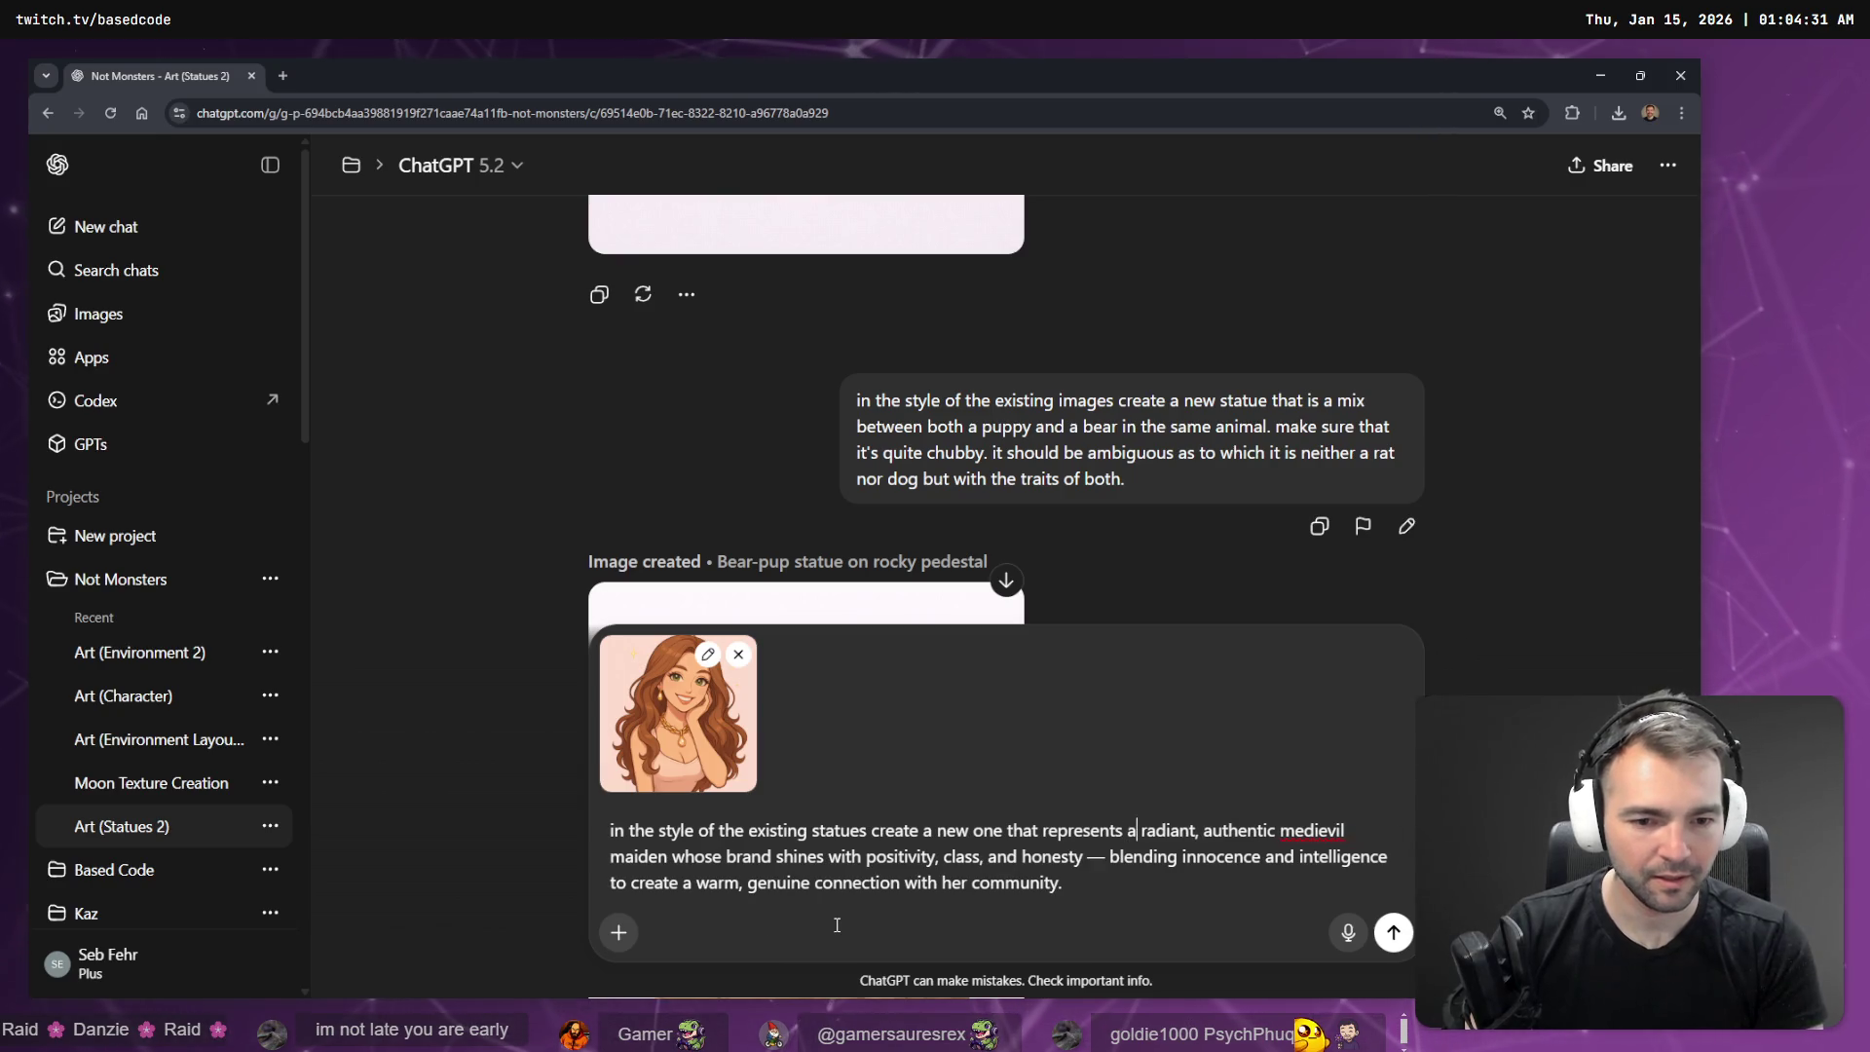
{"action": "key", "text": "ctrl+End"}
{"action": "key", "text": "super+h"}
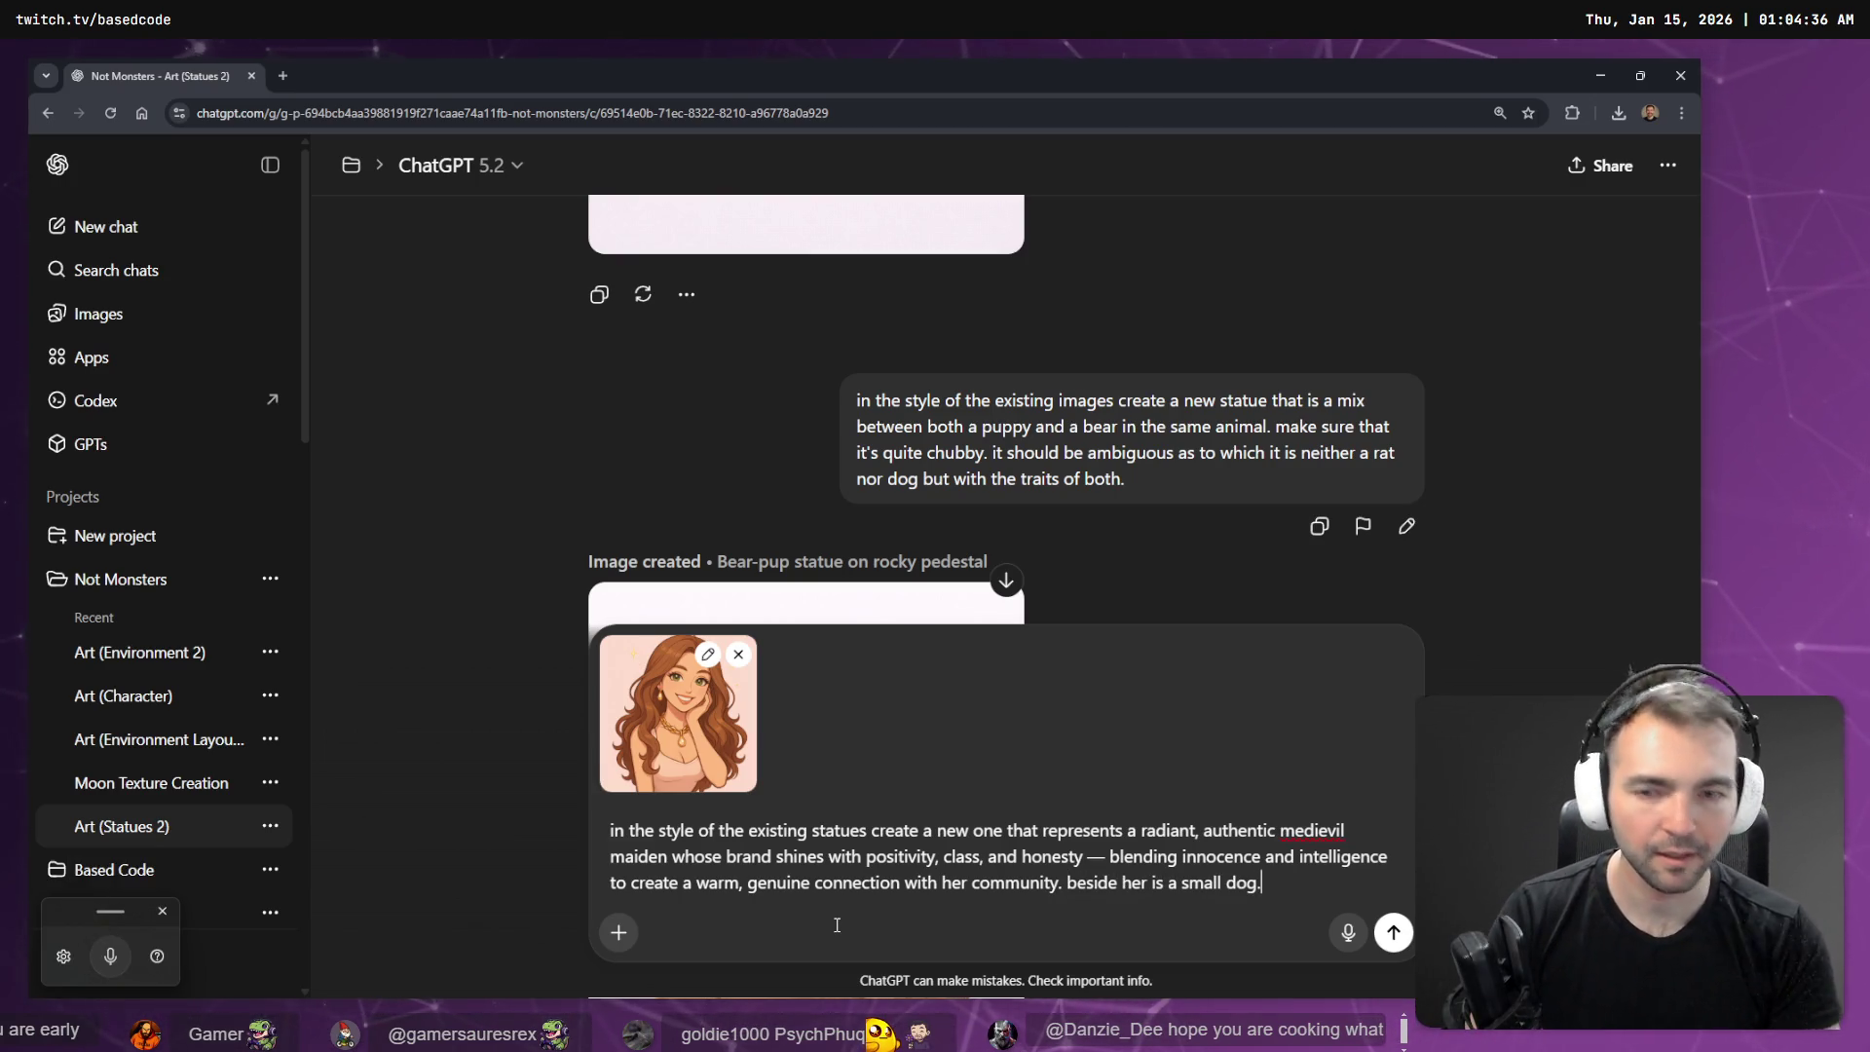
- In a new tab, open the streamer branding project's Twitch branding chat and scroll its generated images
{"action": "left_click", "coordinate": [277, 79]}
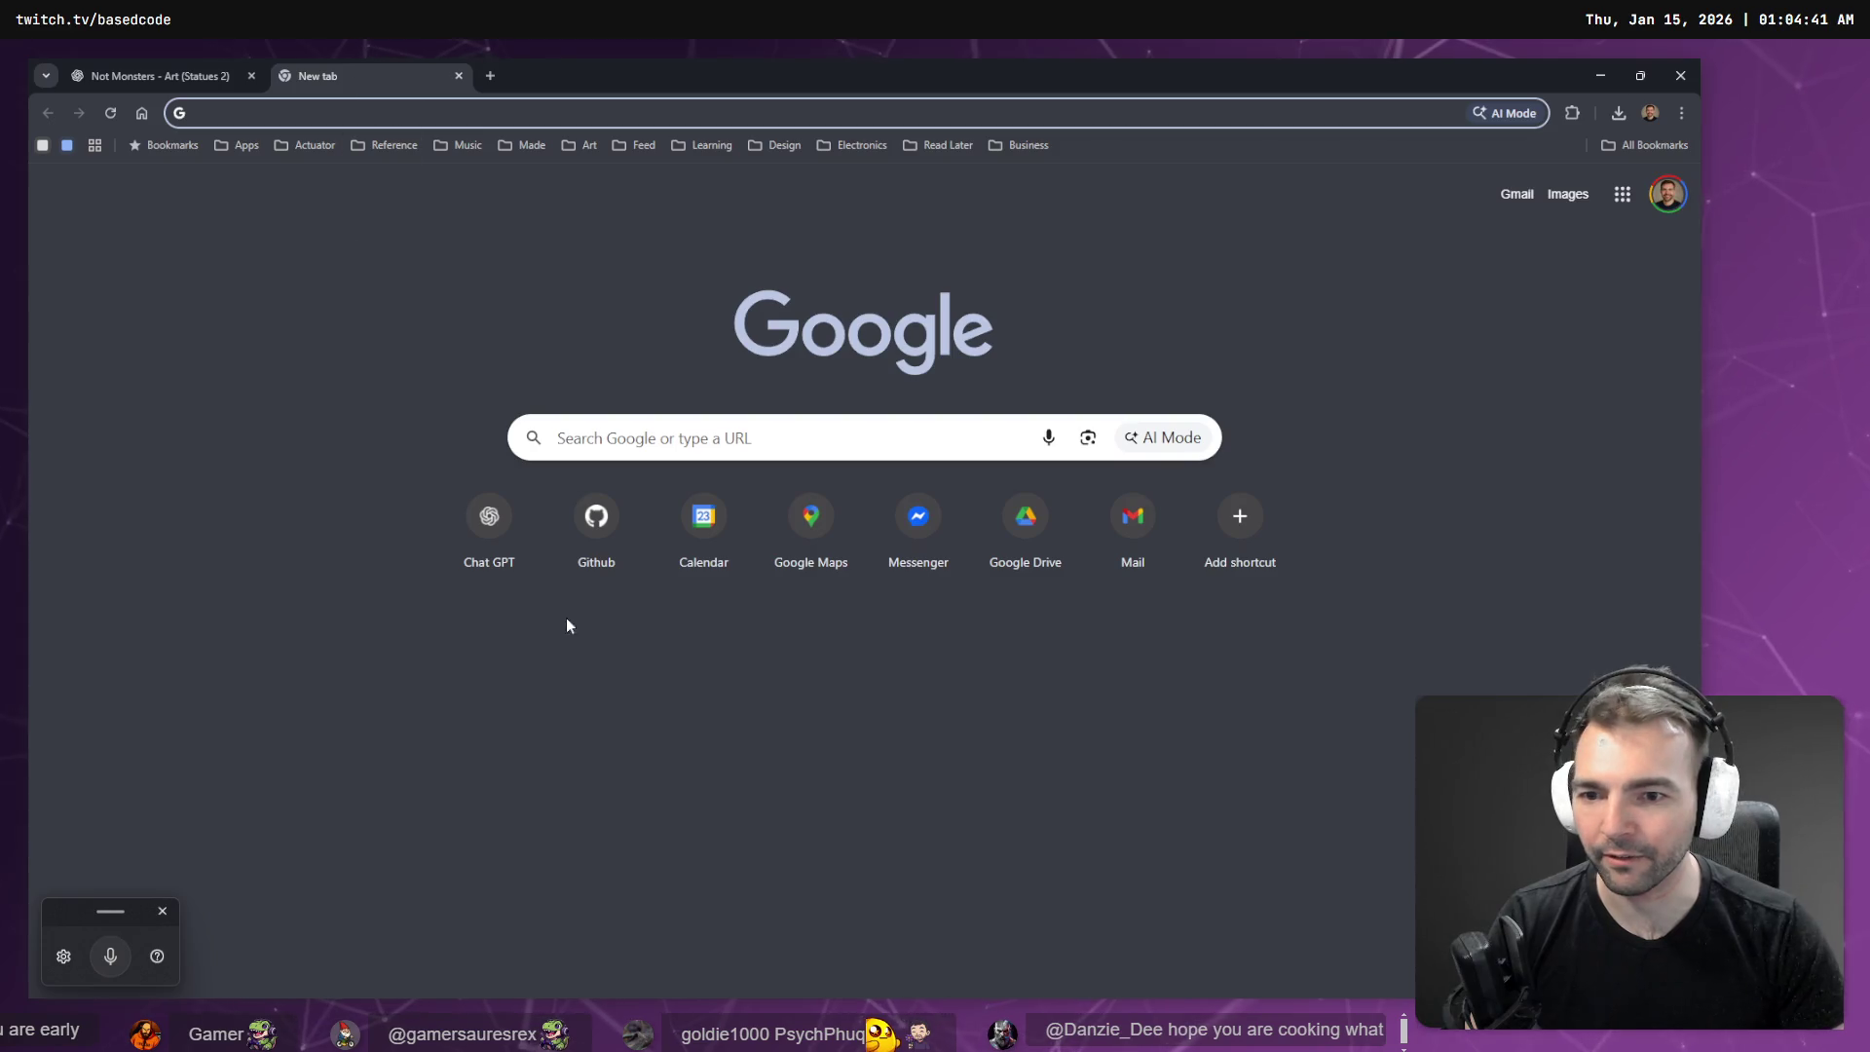
{"action": "left_click", "coordinate": [458, 511]}
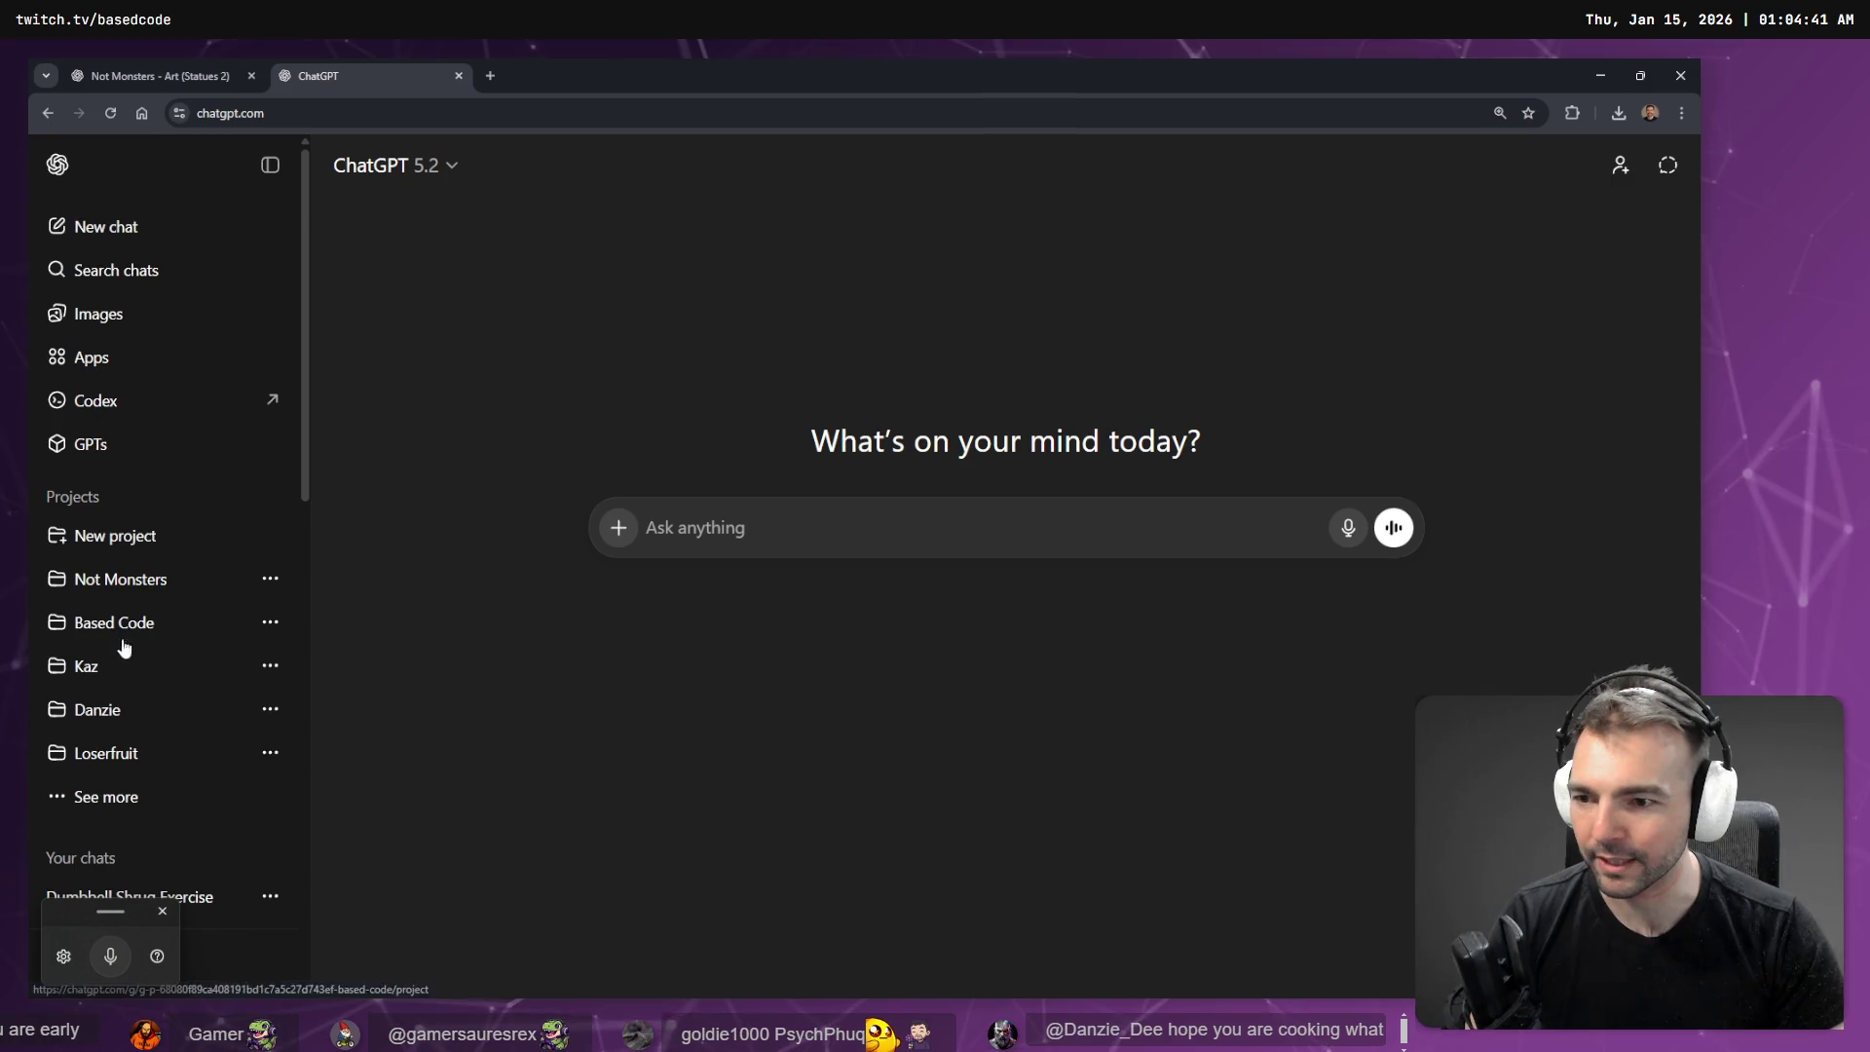
{"action": "left_click", "coordinate": [122, 714]}
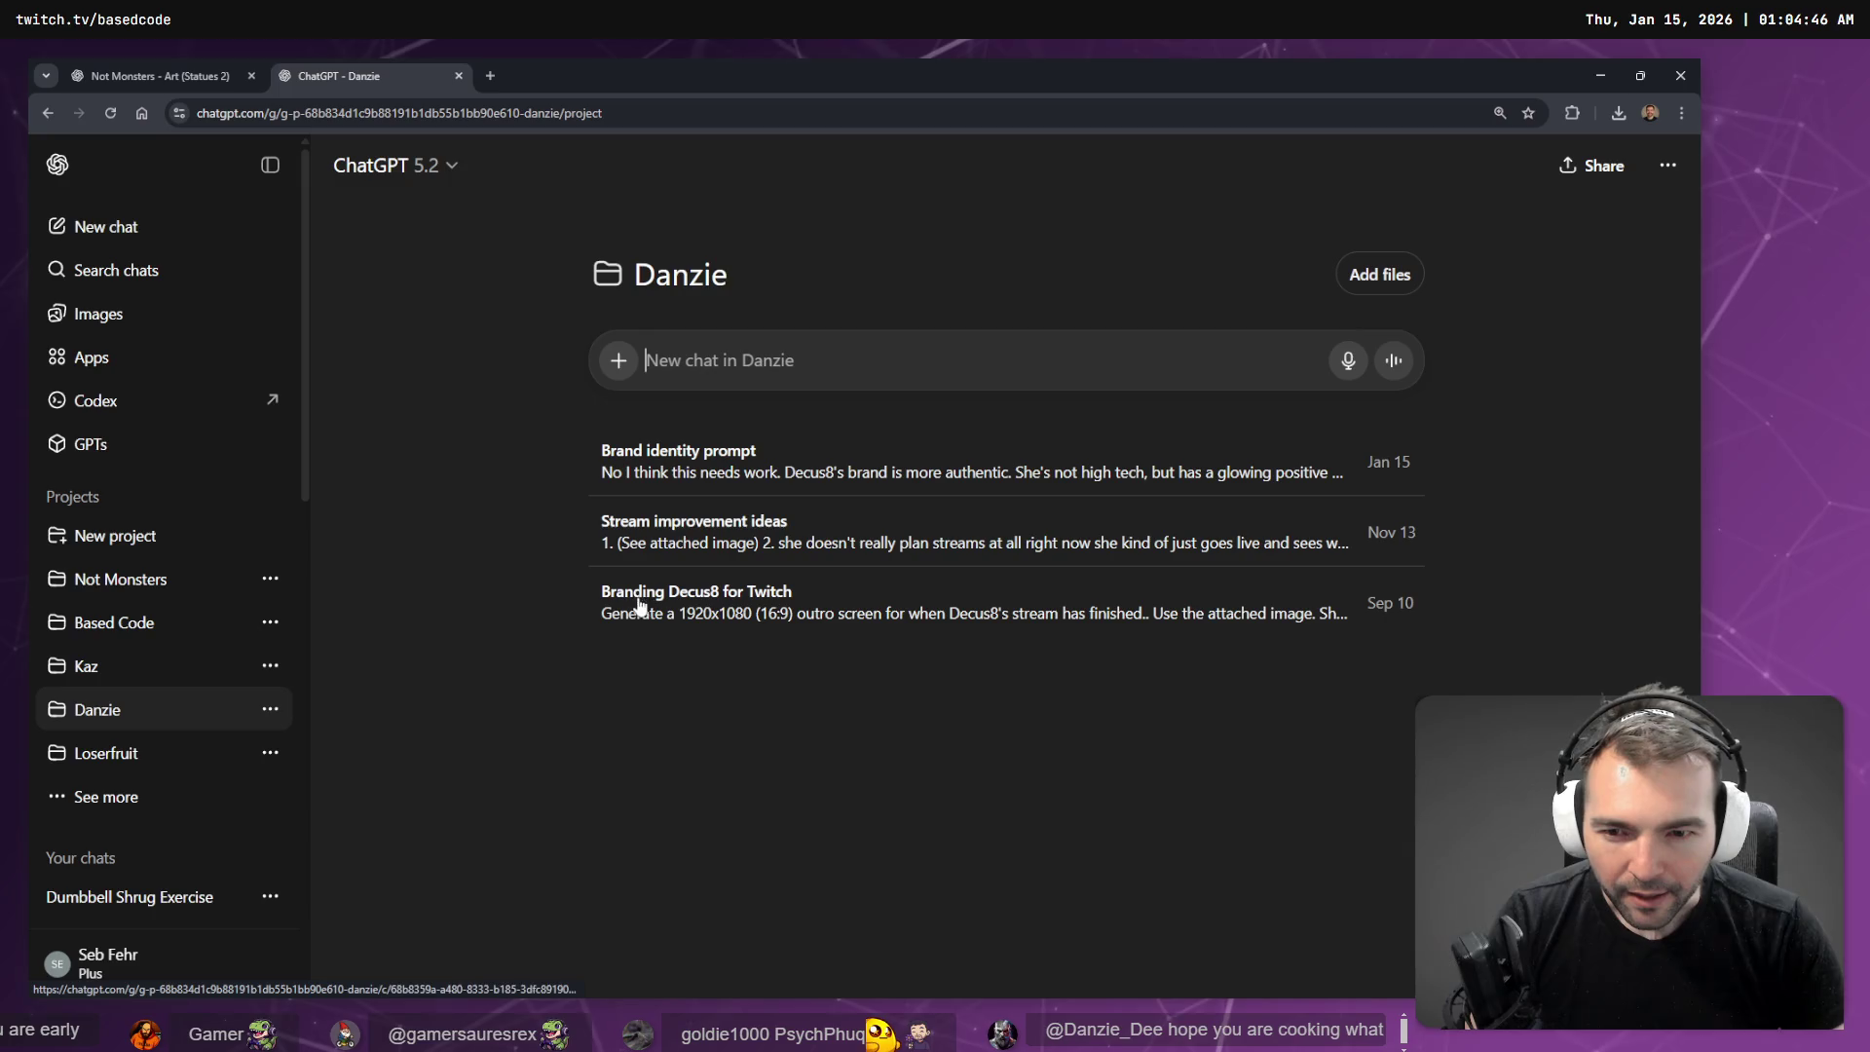
{"action": "left_click", "coordinate": [690, 471]}
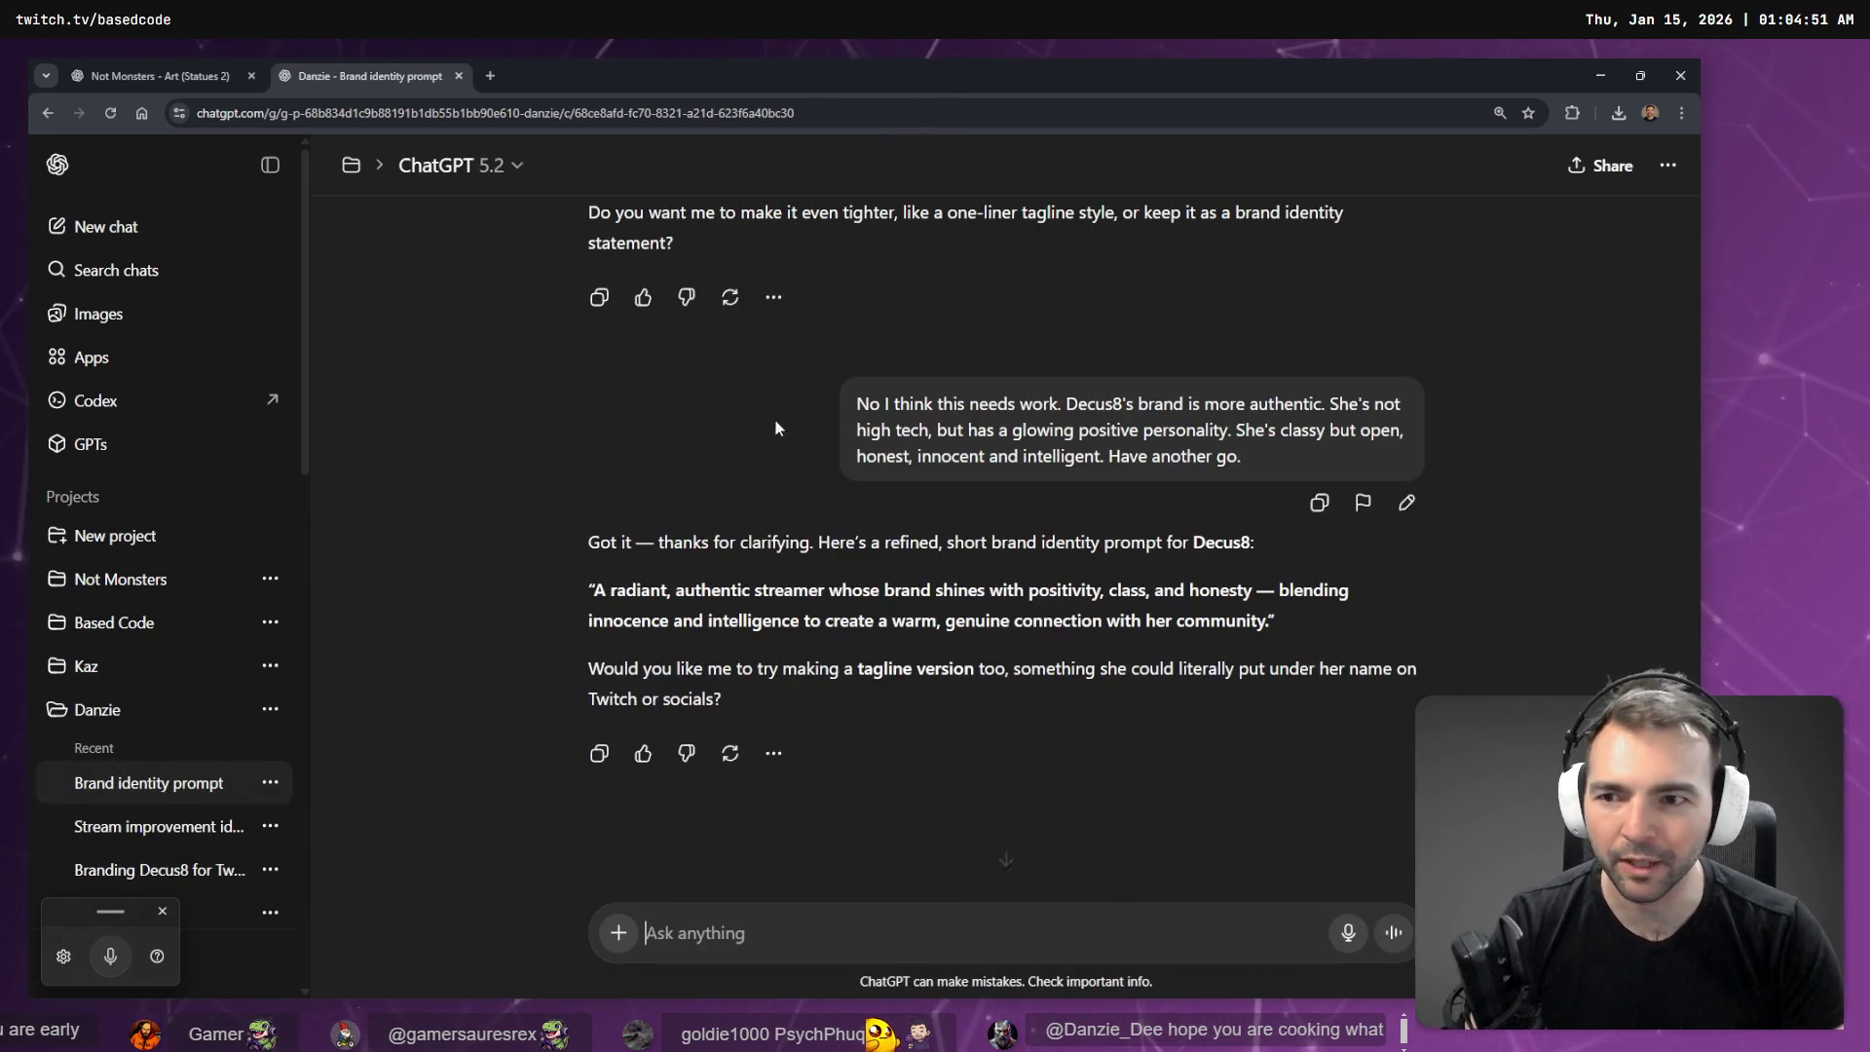
{"action": "left_click", "coordinate": [136, 859]}
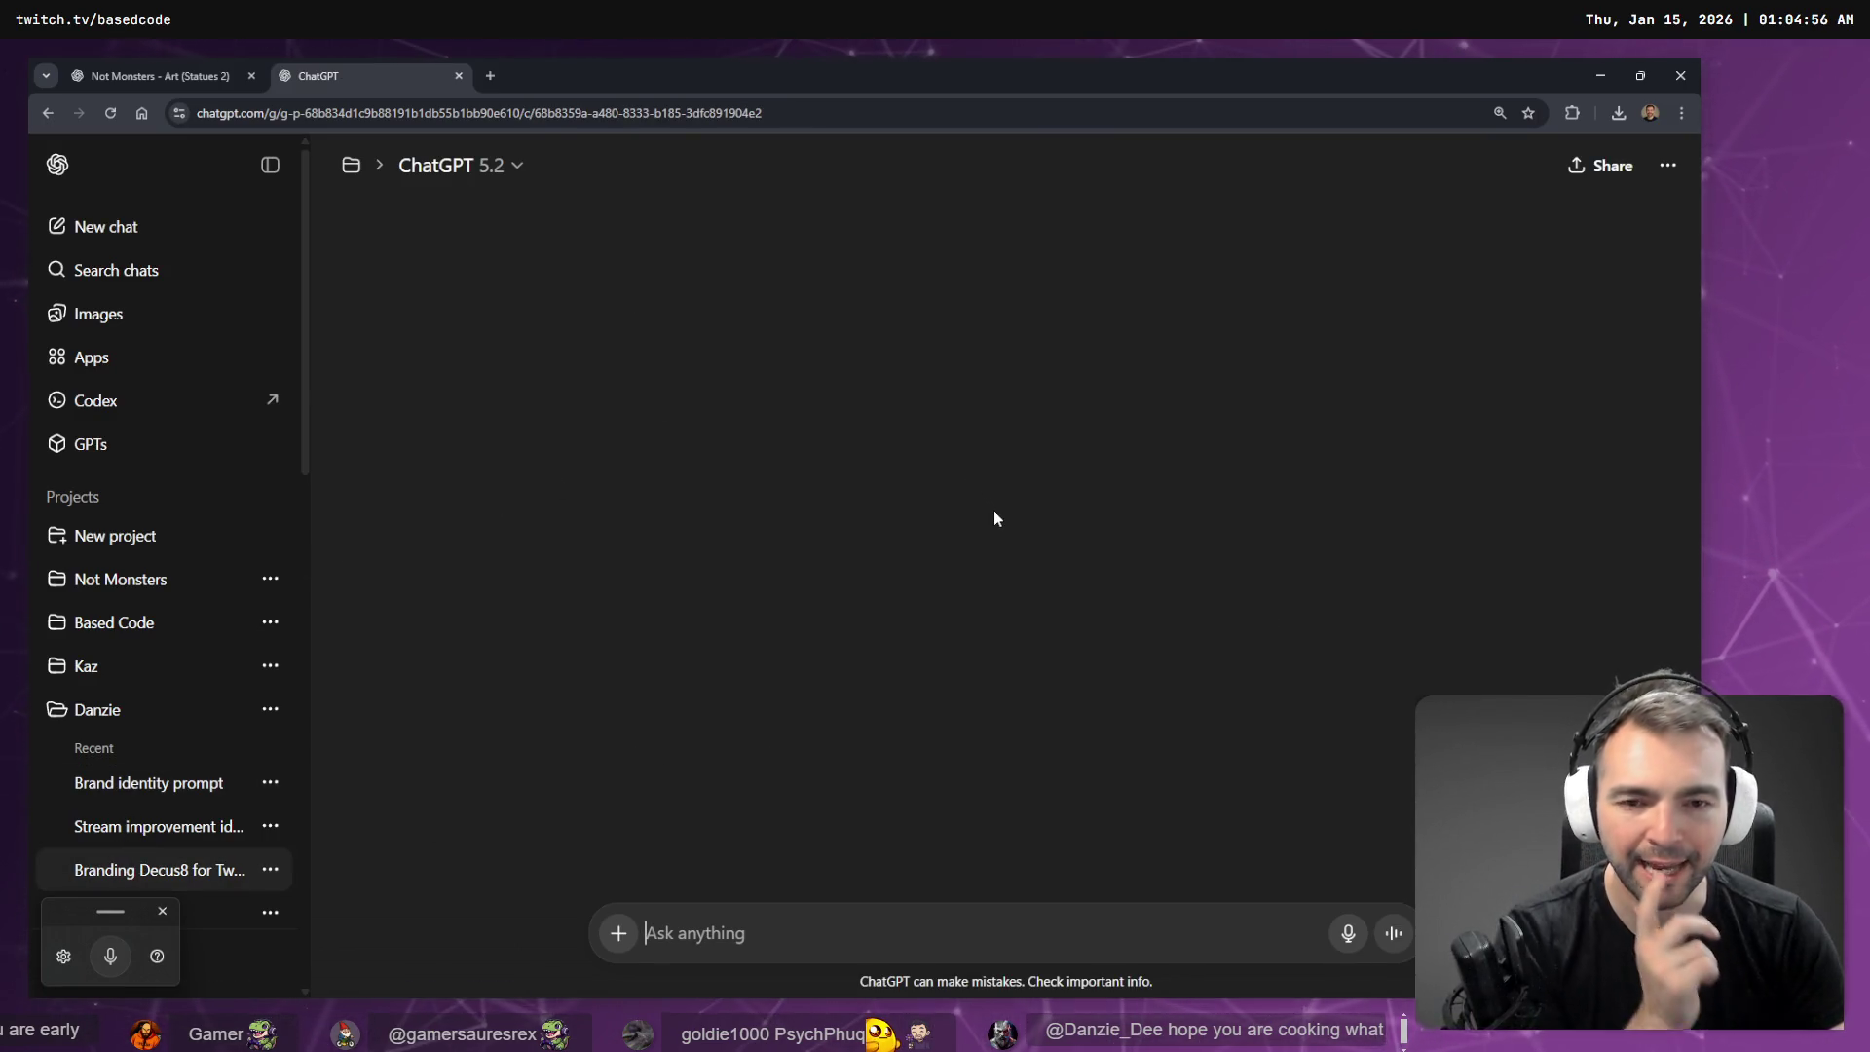
{"action": "scroll", "coordinate": [1006, 475], "scroll_direction": "up", "scroll_amount": 20}
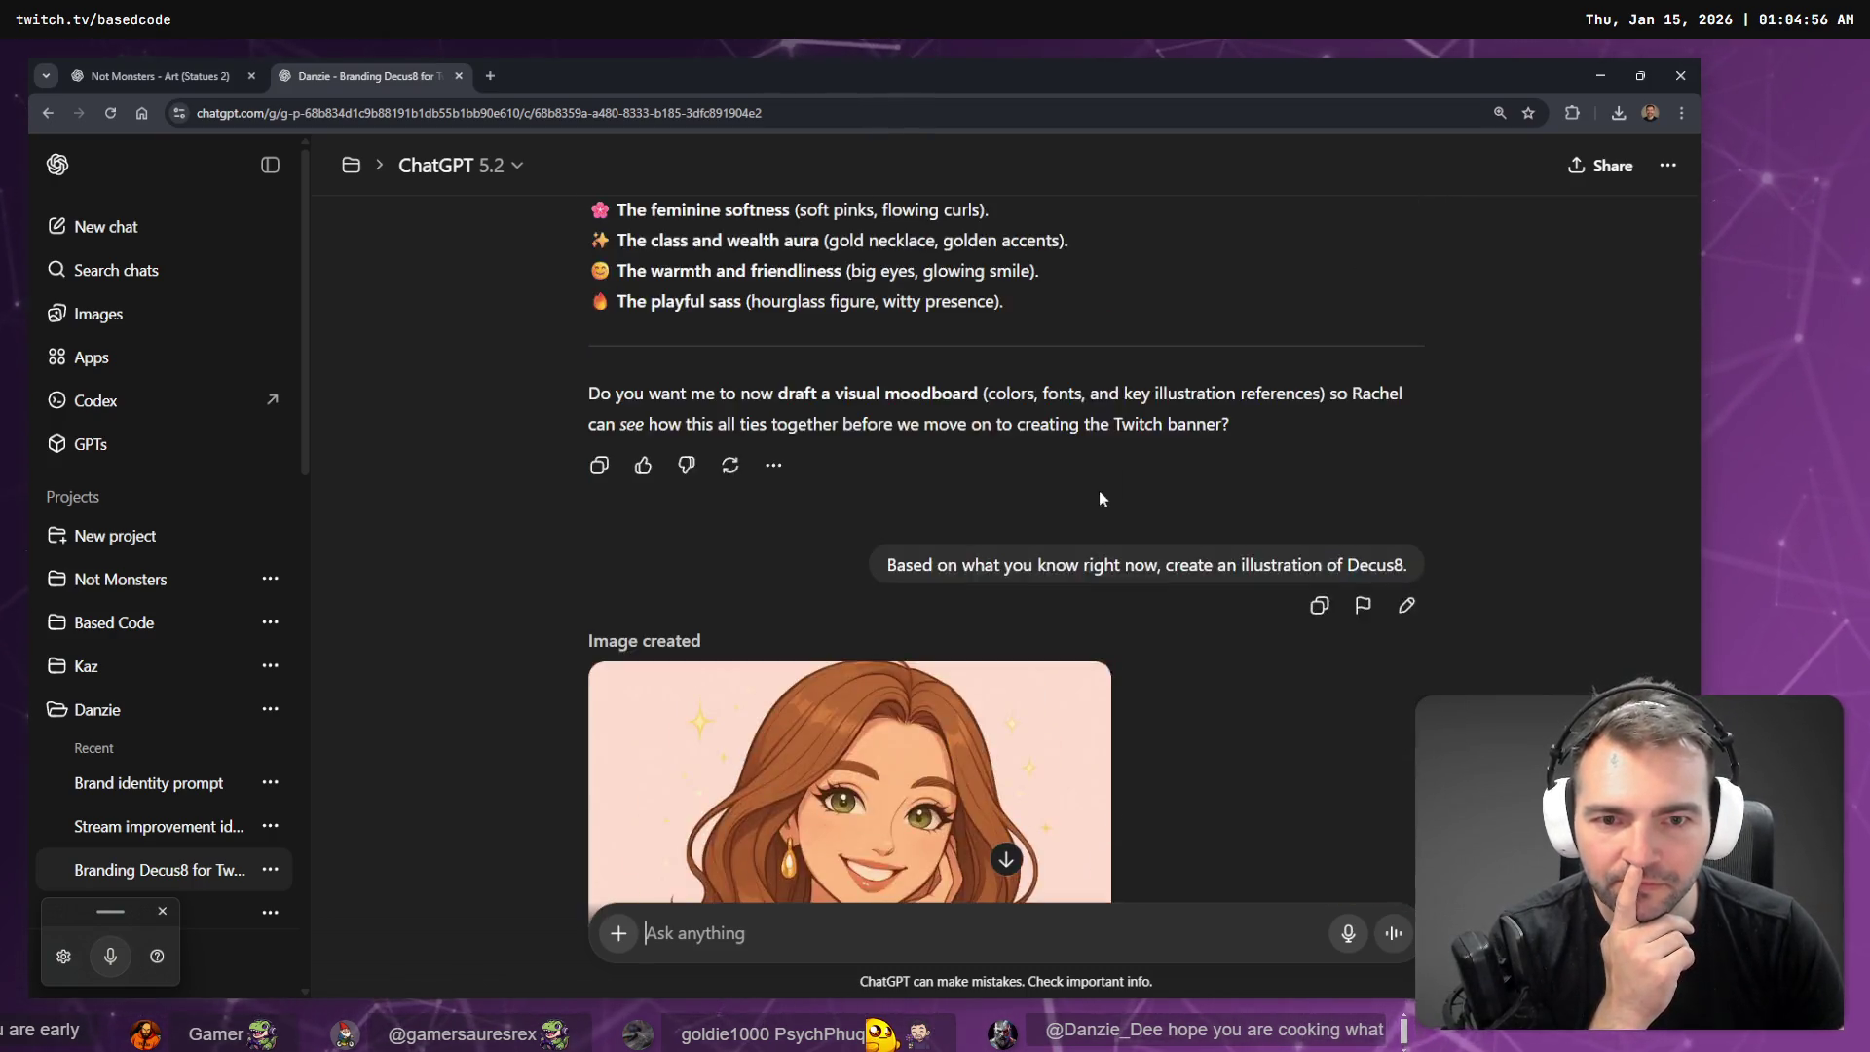
{"action": "scroll", "coordinate": [1175, 517], "scroll_direction": "up", "scroll_amount": 20}
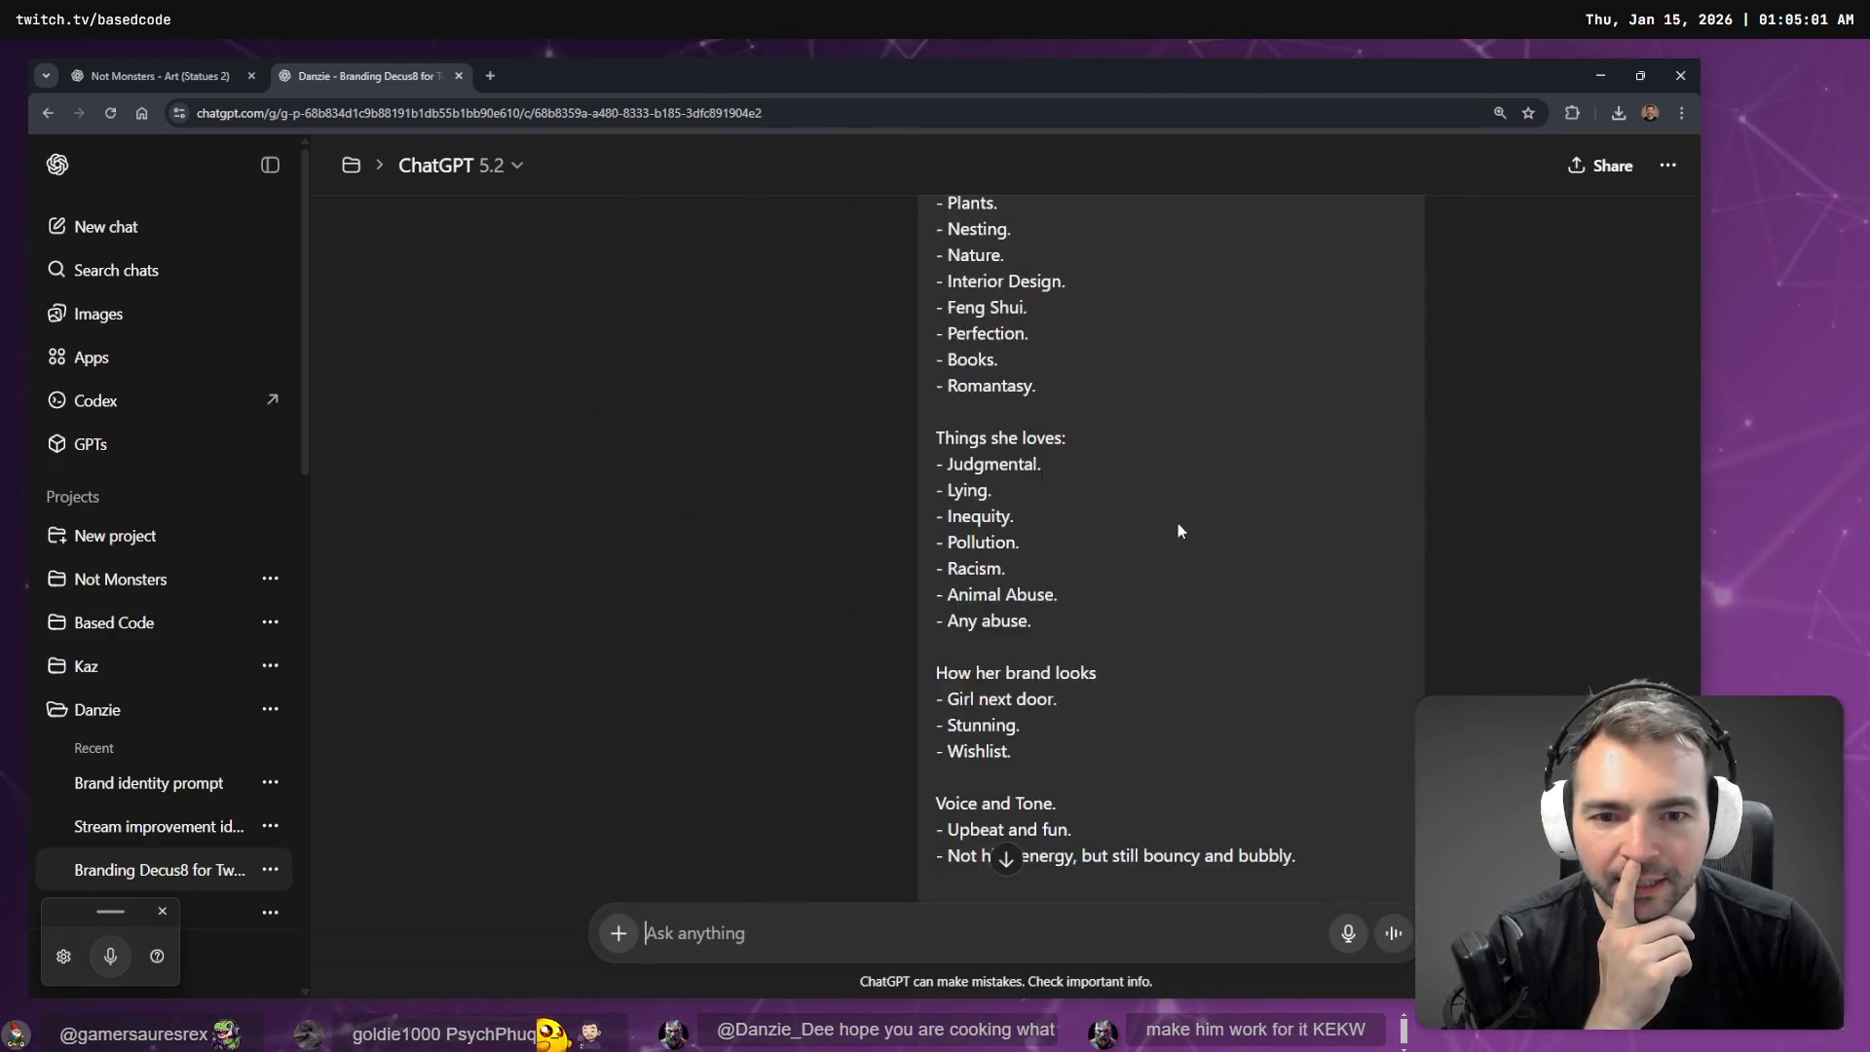
{"action": "scroll", "coordinate": [1216, 472], "scroll_direction": "down", "scroll_amount": 8}
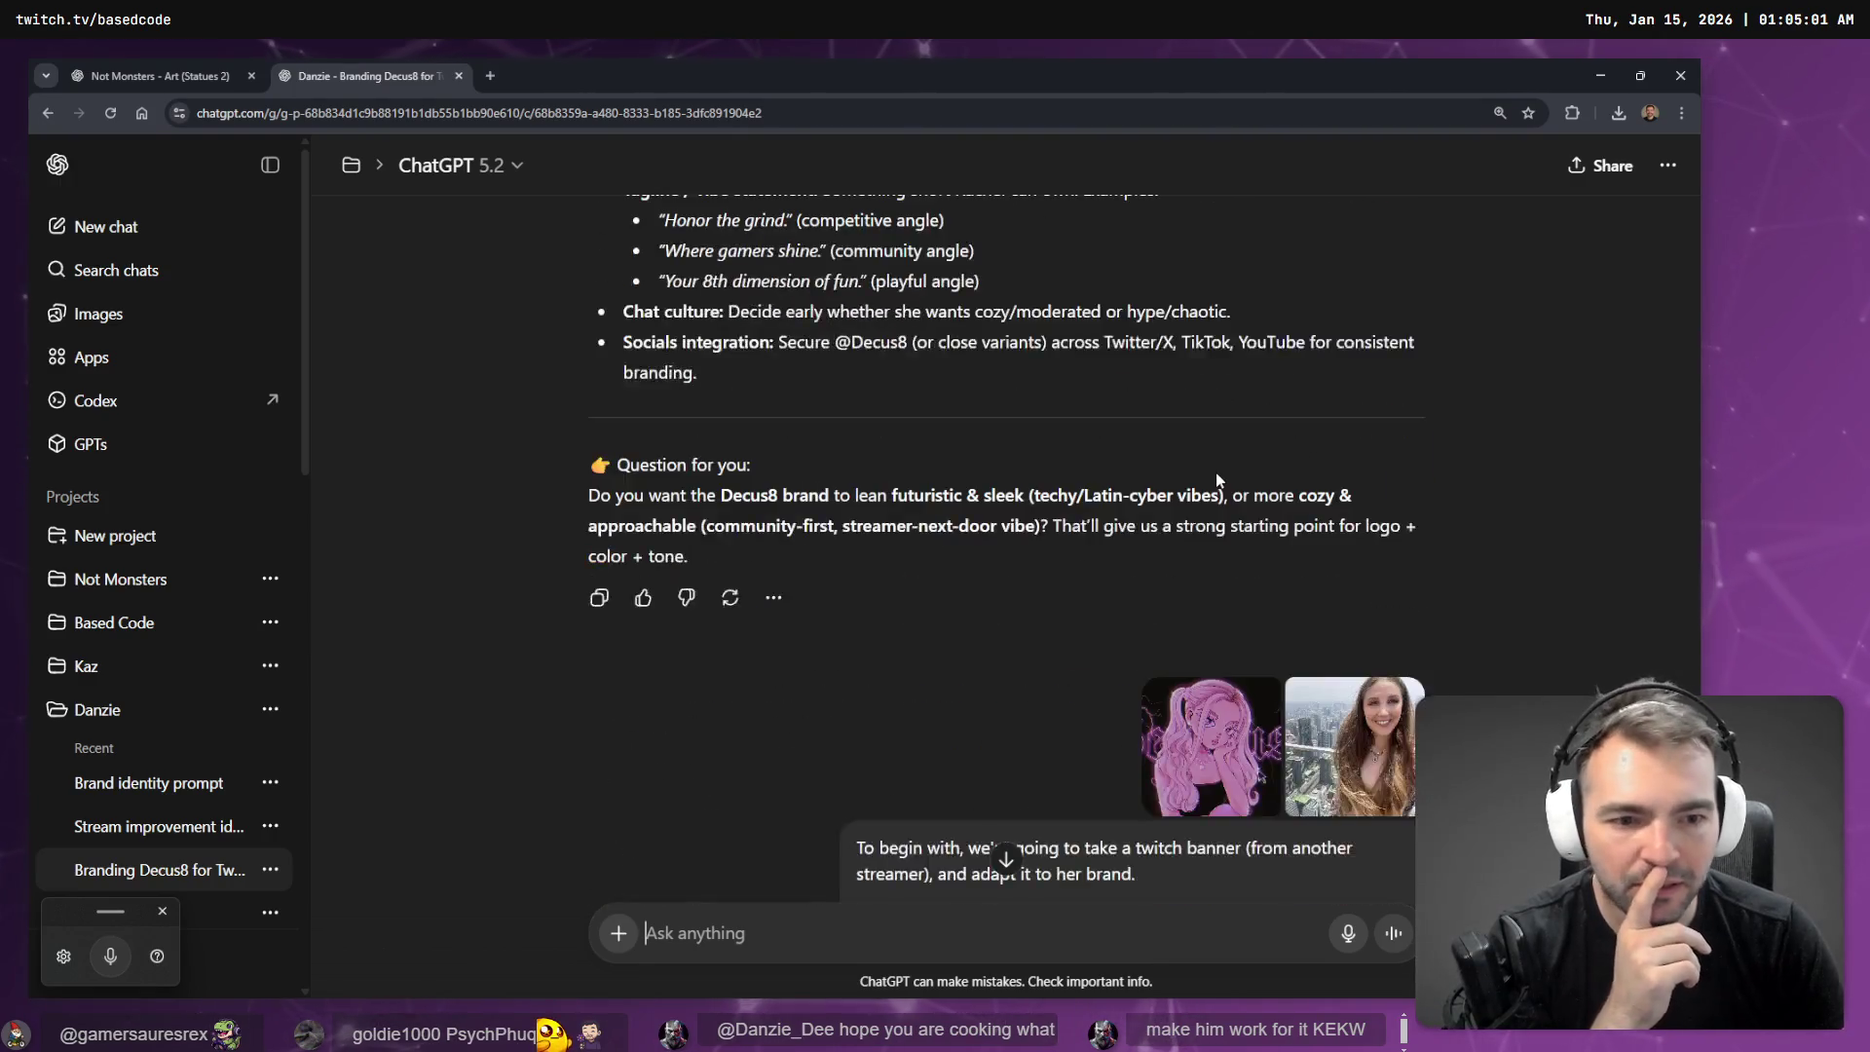
{"action": "scroll", "coordinate": [1207, 446], "scroll_direction": "up", "scroll_amount": 15}
{"action": "scroll", "coordinate": [1073, 690], "scroll_direction": "down", "scroll_amount": 8}
{"action": "scroll", "coordinate": [1073, 691], "scroll_direction": "down", "scroll_amount": 15}
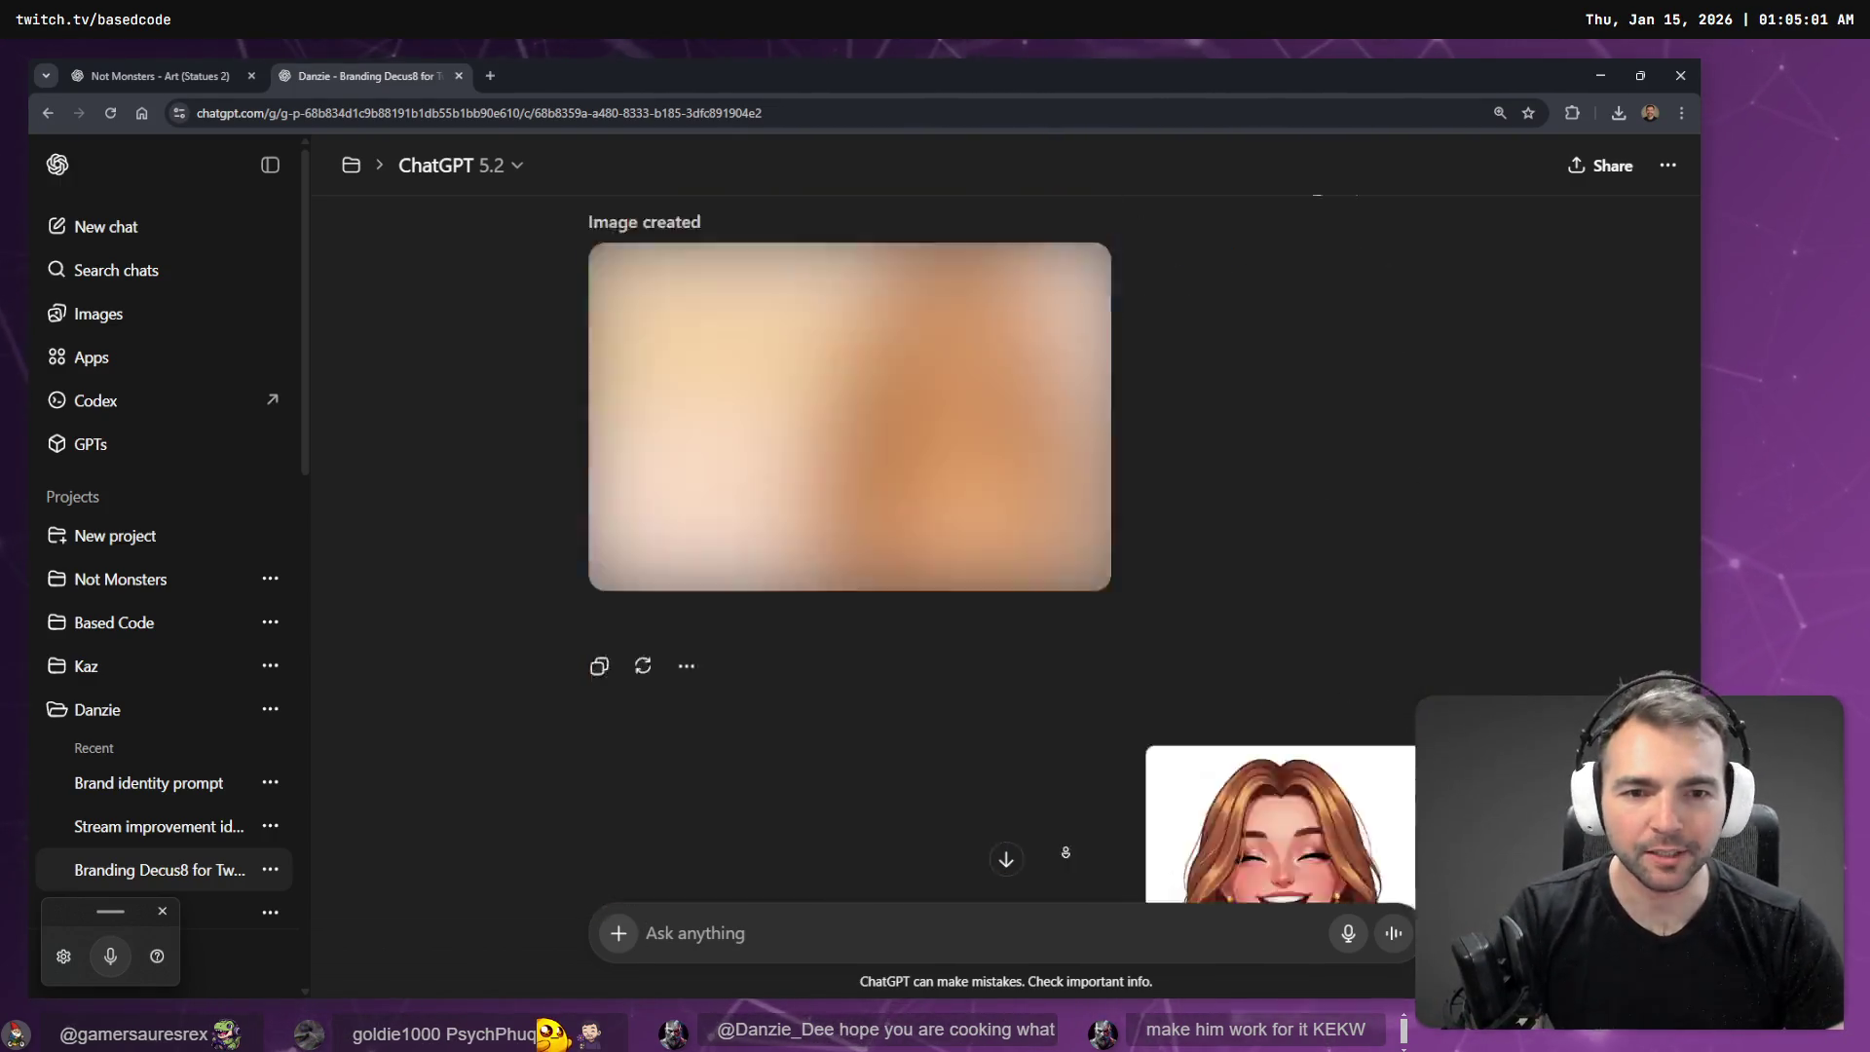
- Return to the statue conversation and delete 'dog' at the end of the prompt
{"action": "left_click", "coordinate": [167, 73]}
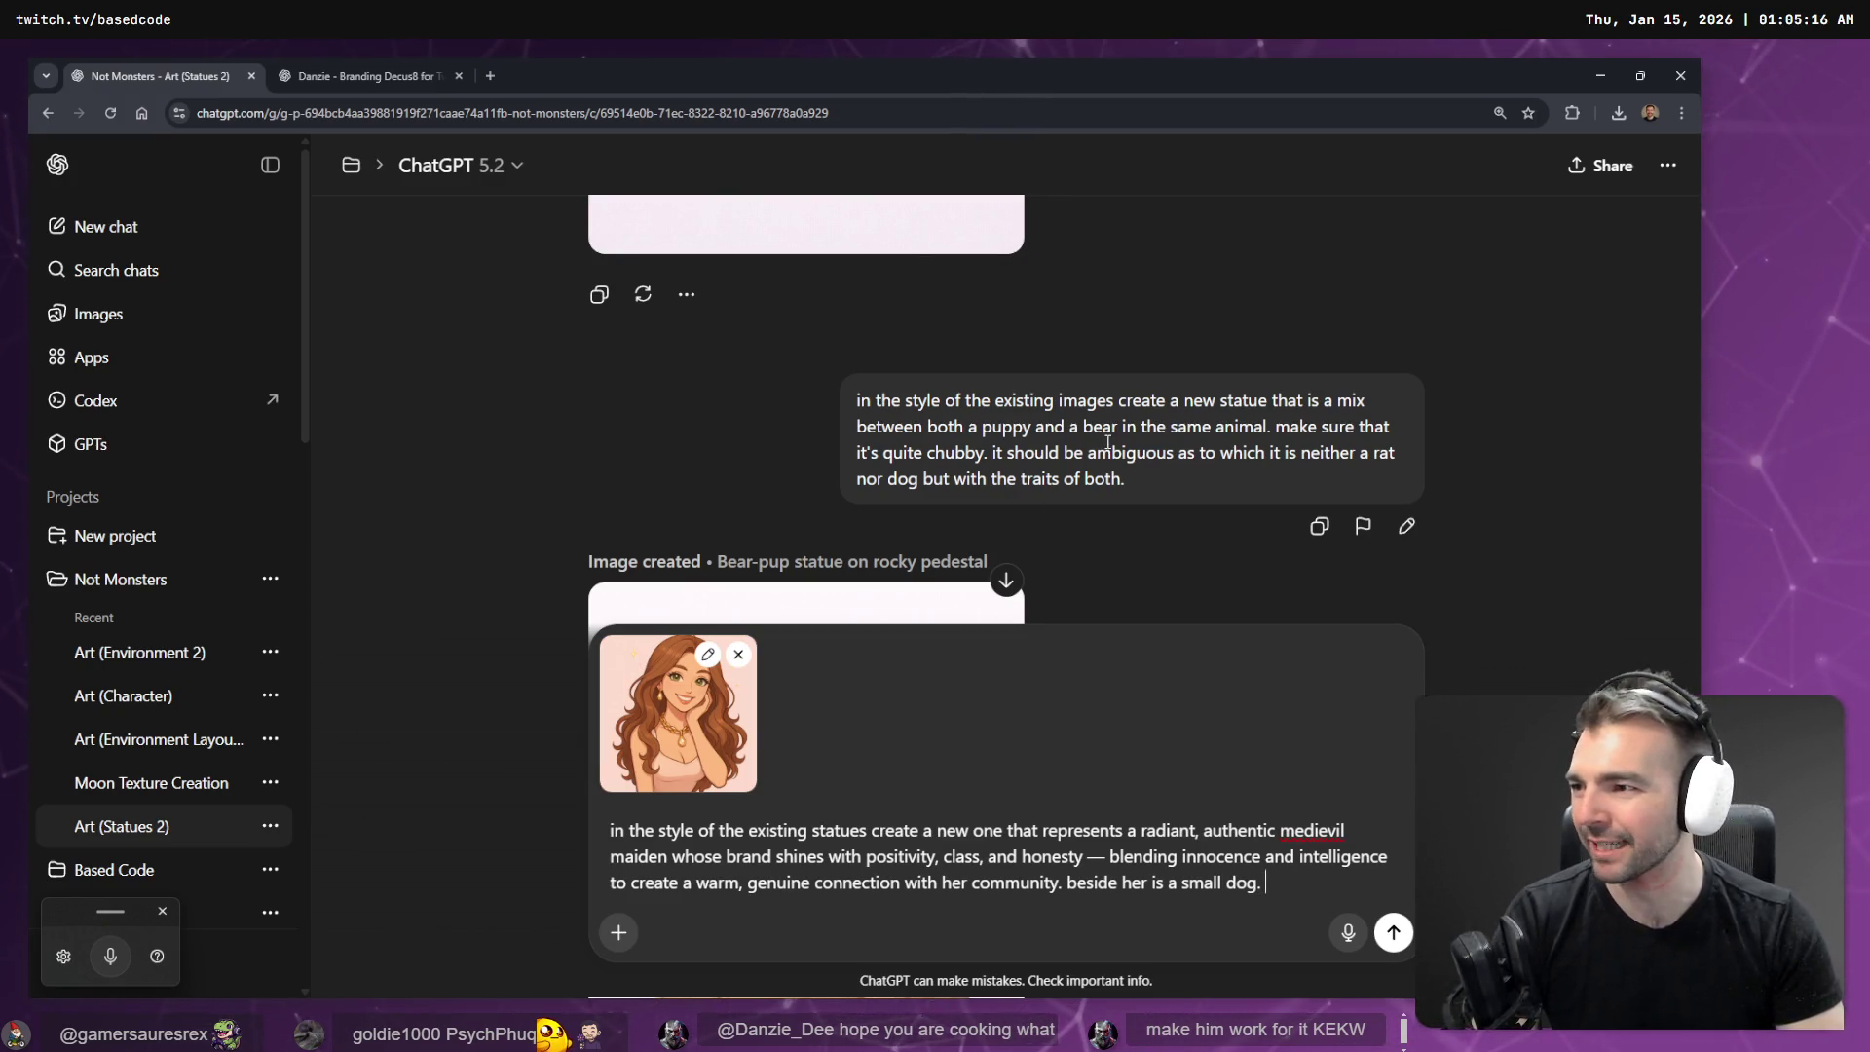
{"action": "key", "text": "super+e"}
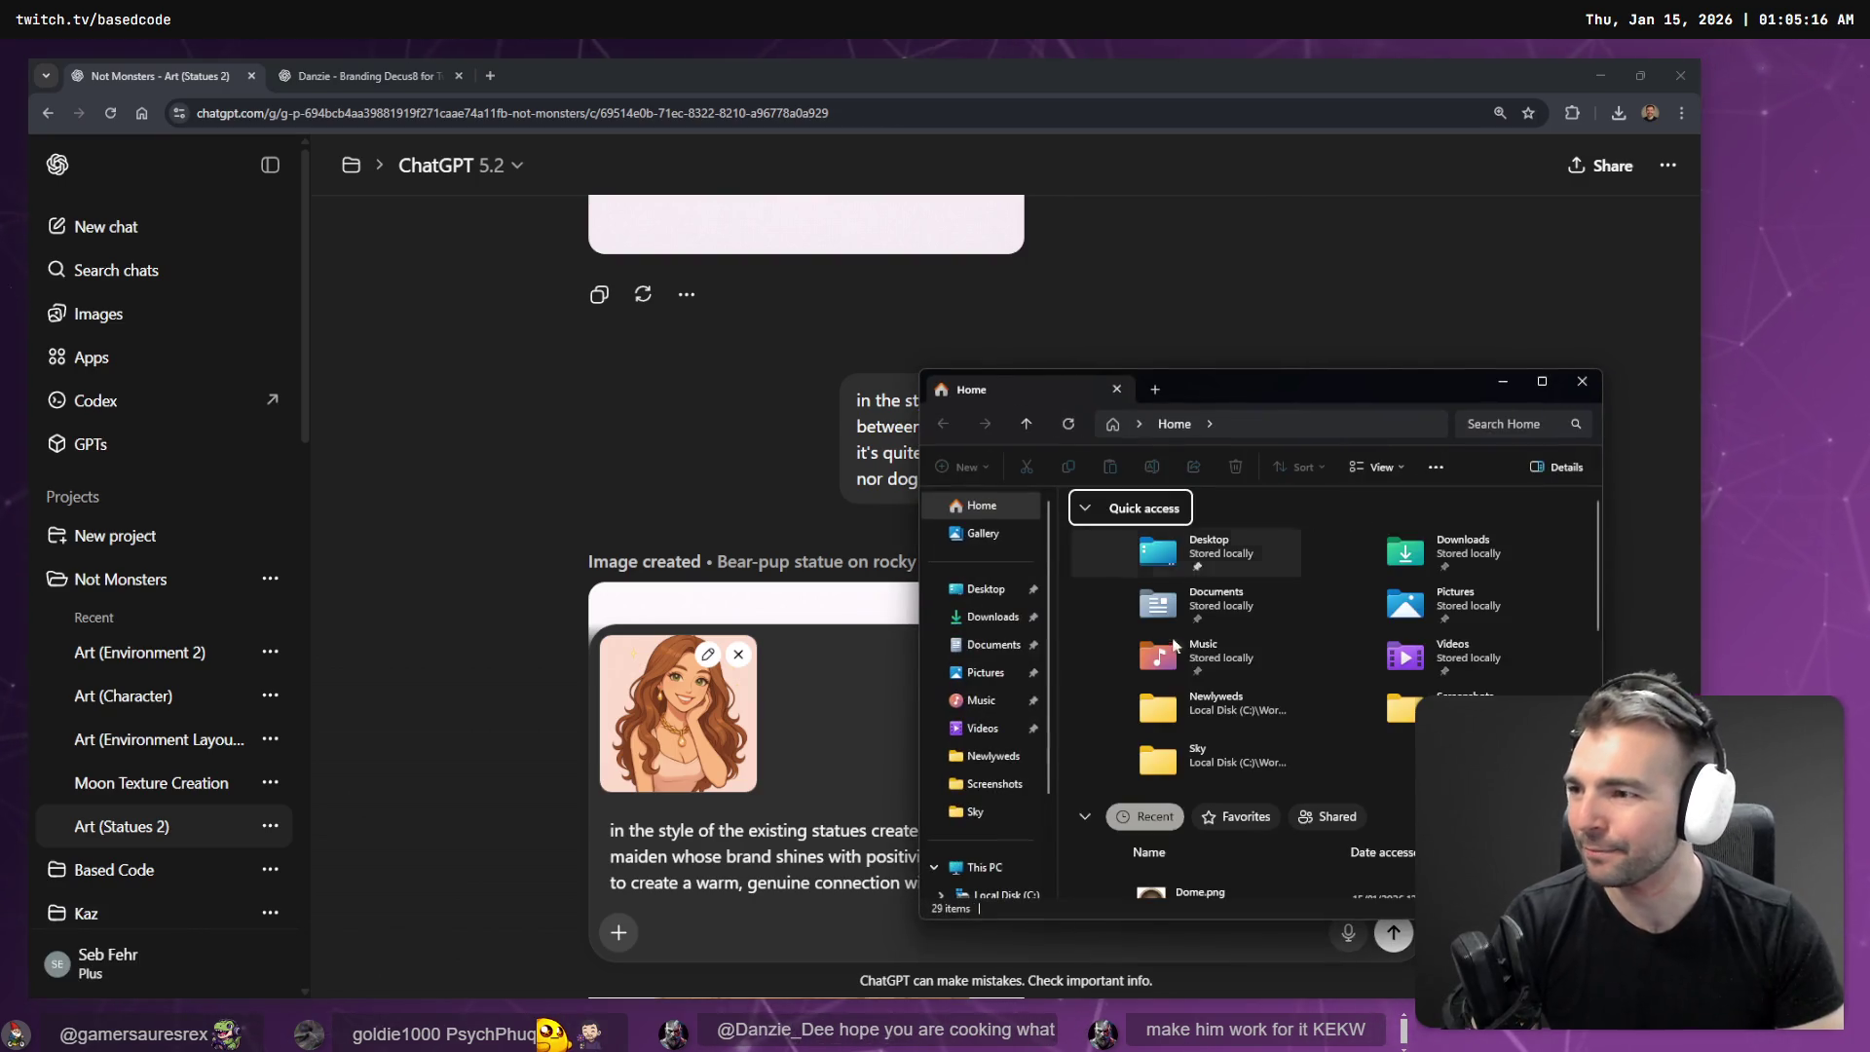
{"action": "key", "text": "alt+F4"}
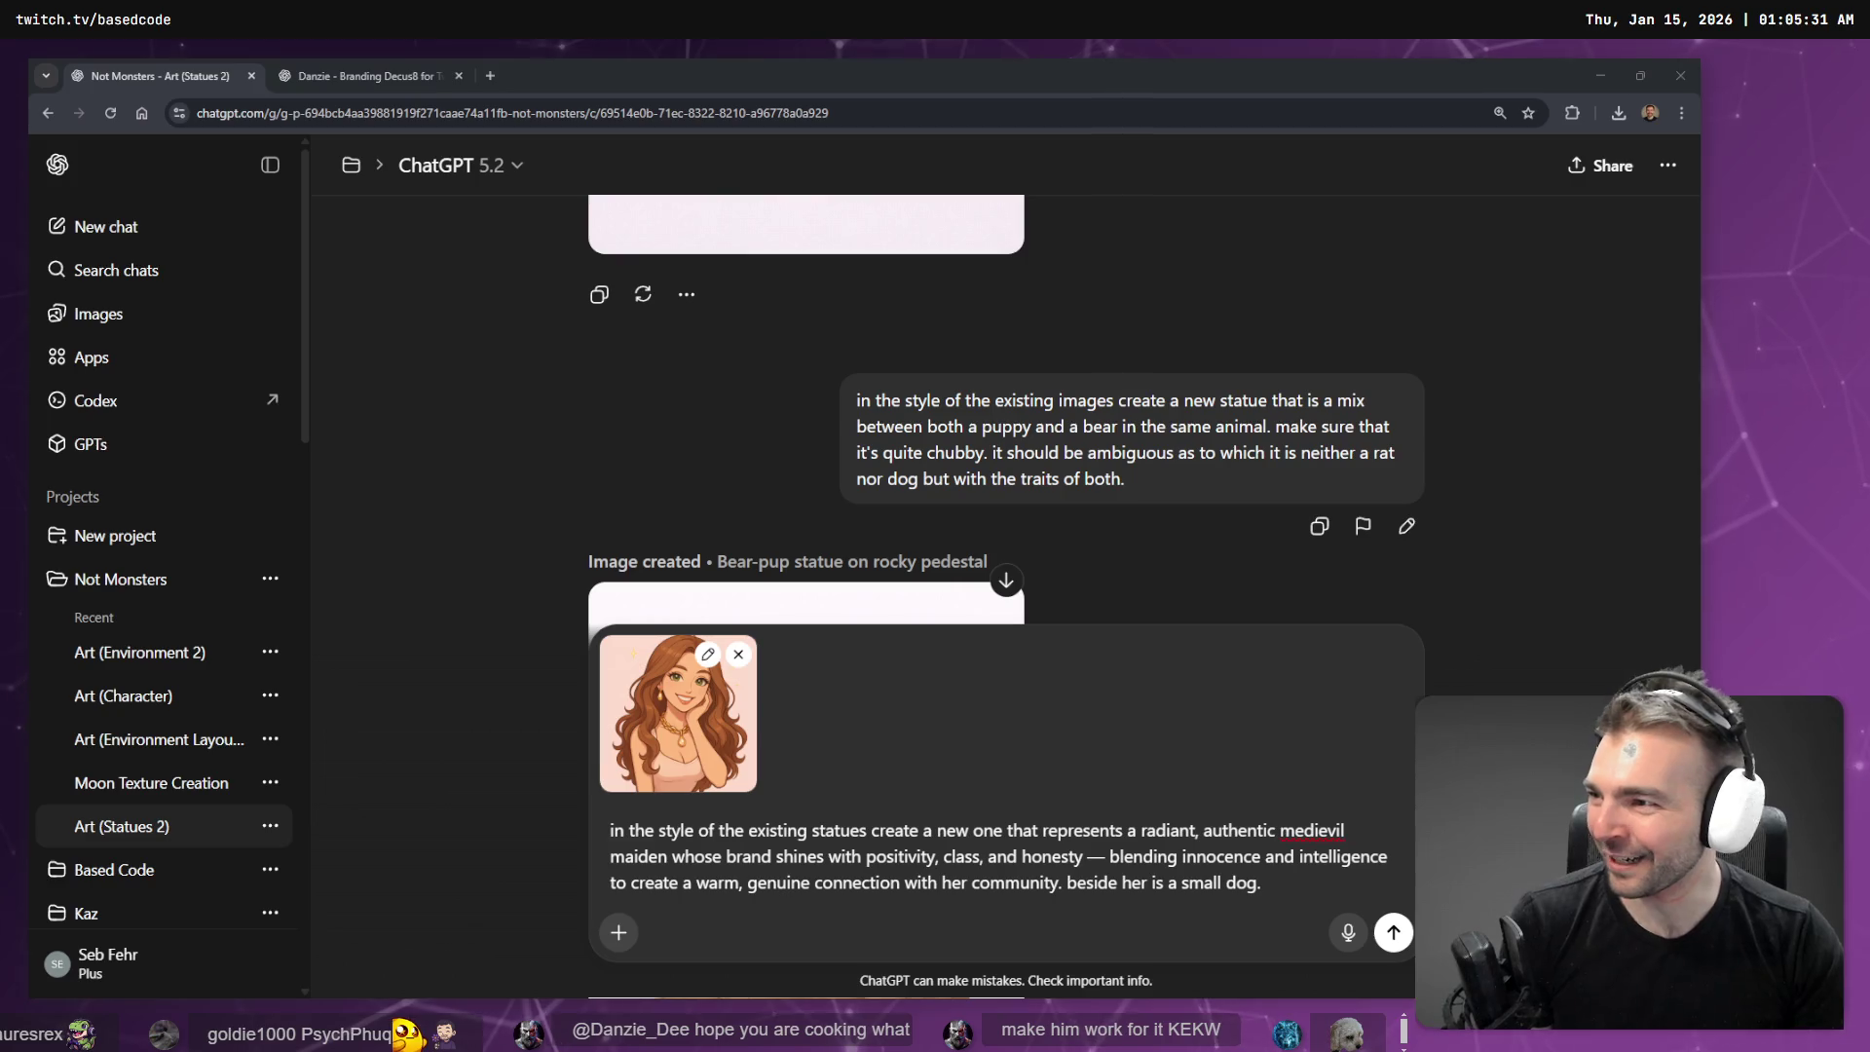
{"action": "left_click", "coordinate": [1338, 892]}
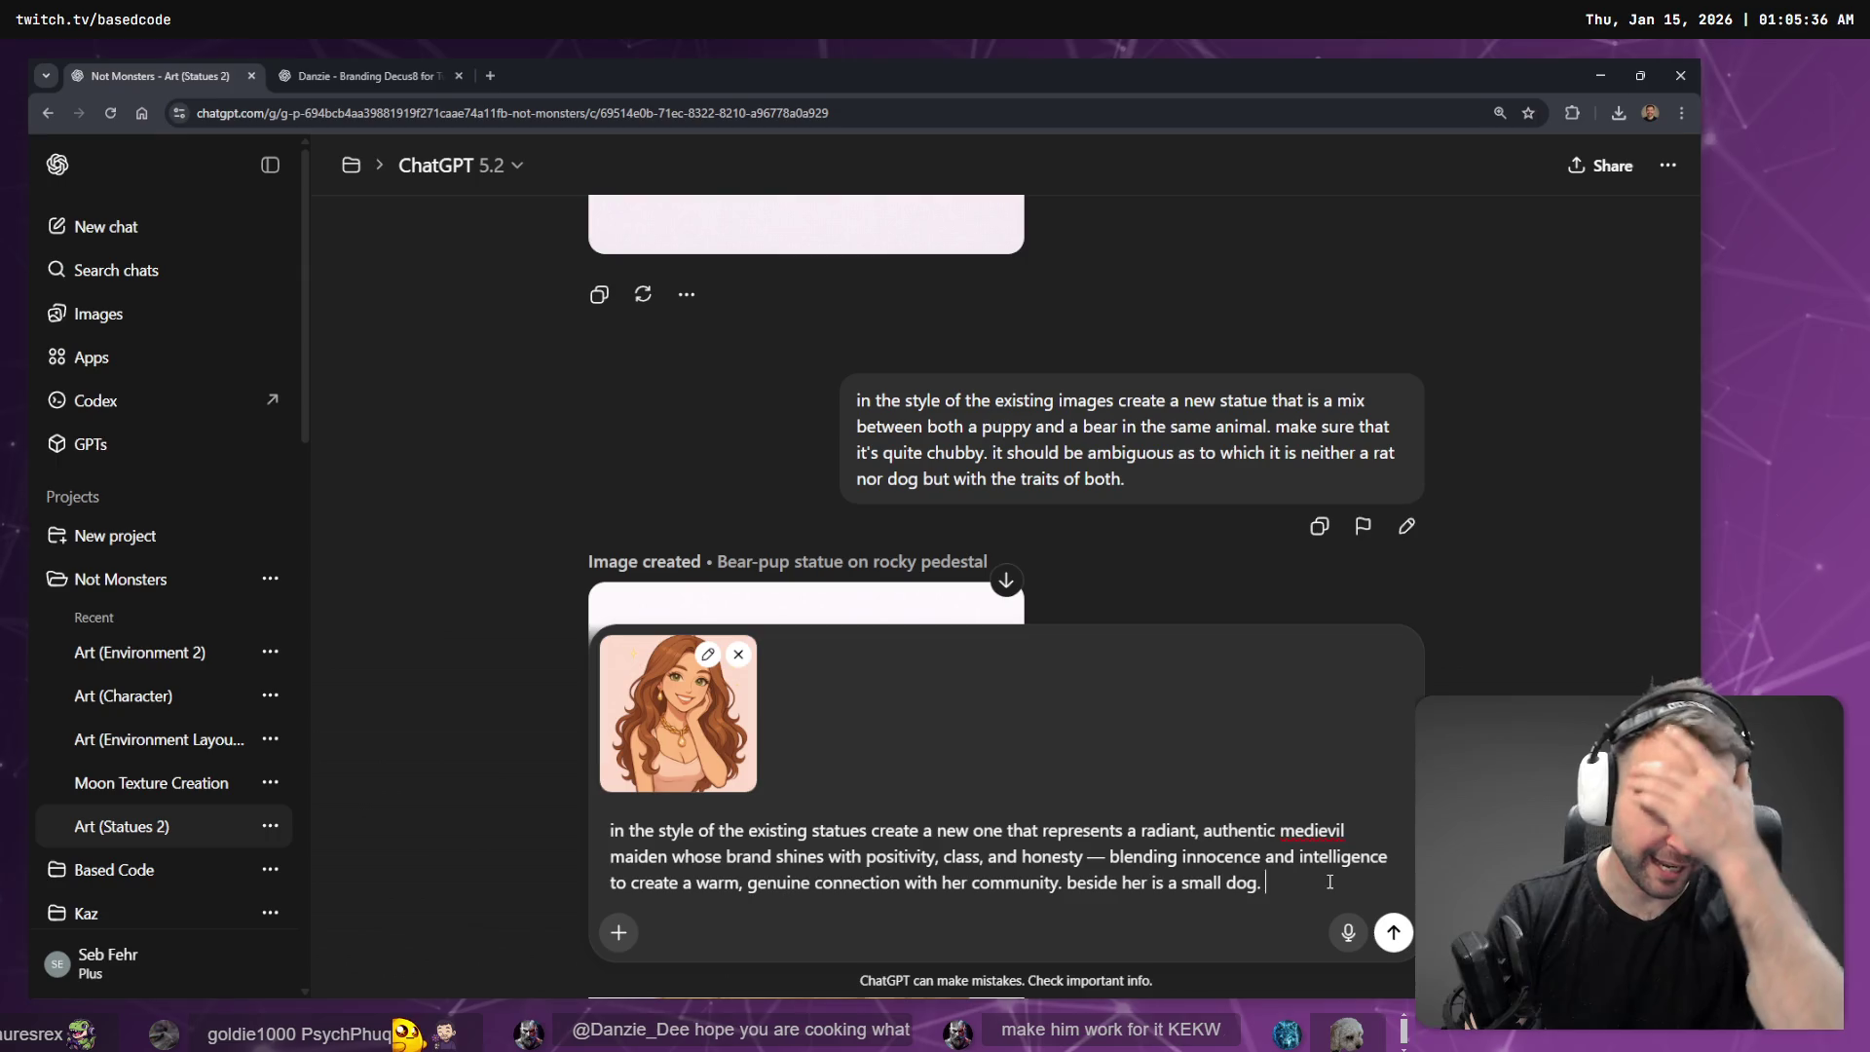
{"action": "key", "text": "BackSpace"}
{"action": "key", "text": "BackSpace"}
{"action": "key", "text": "BackSpace"}
{"action": "type", "text": "cute gravoodle"}
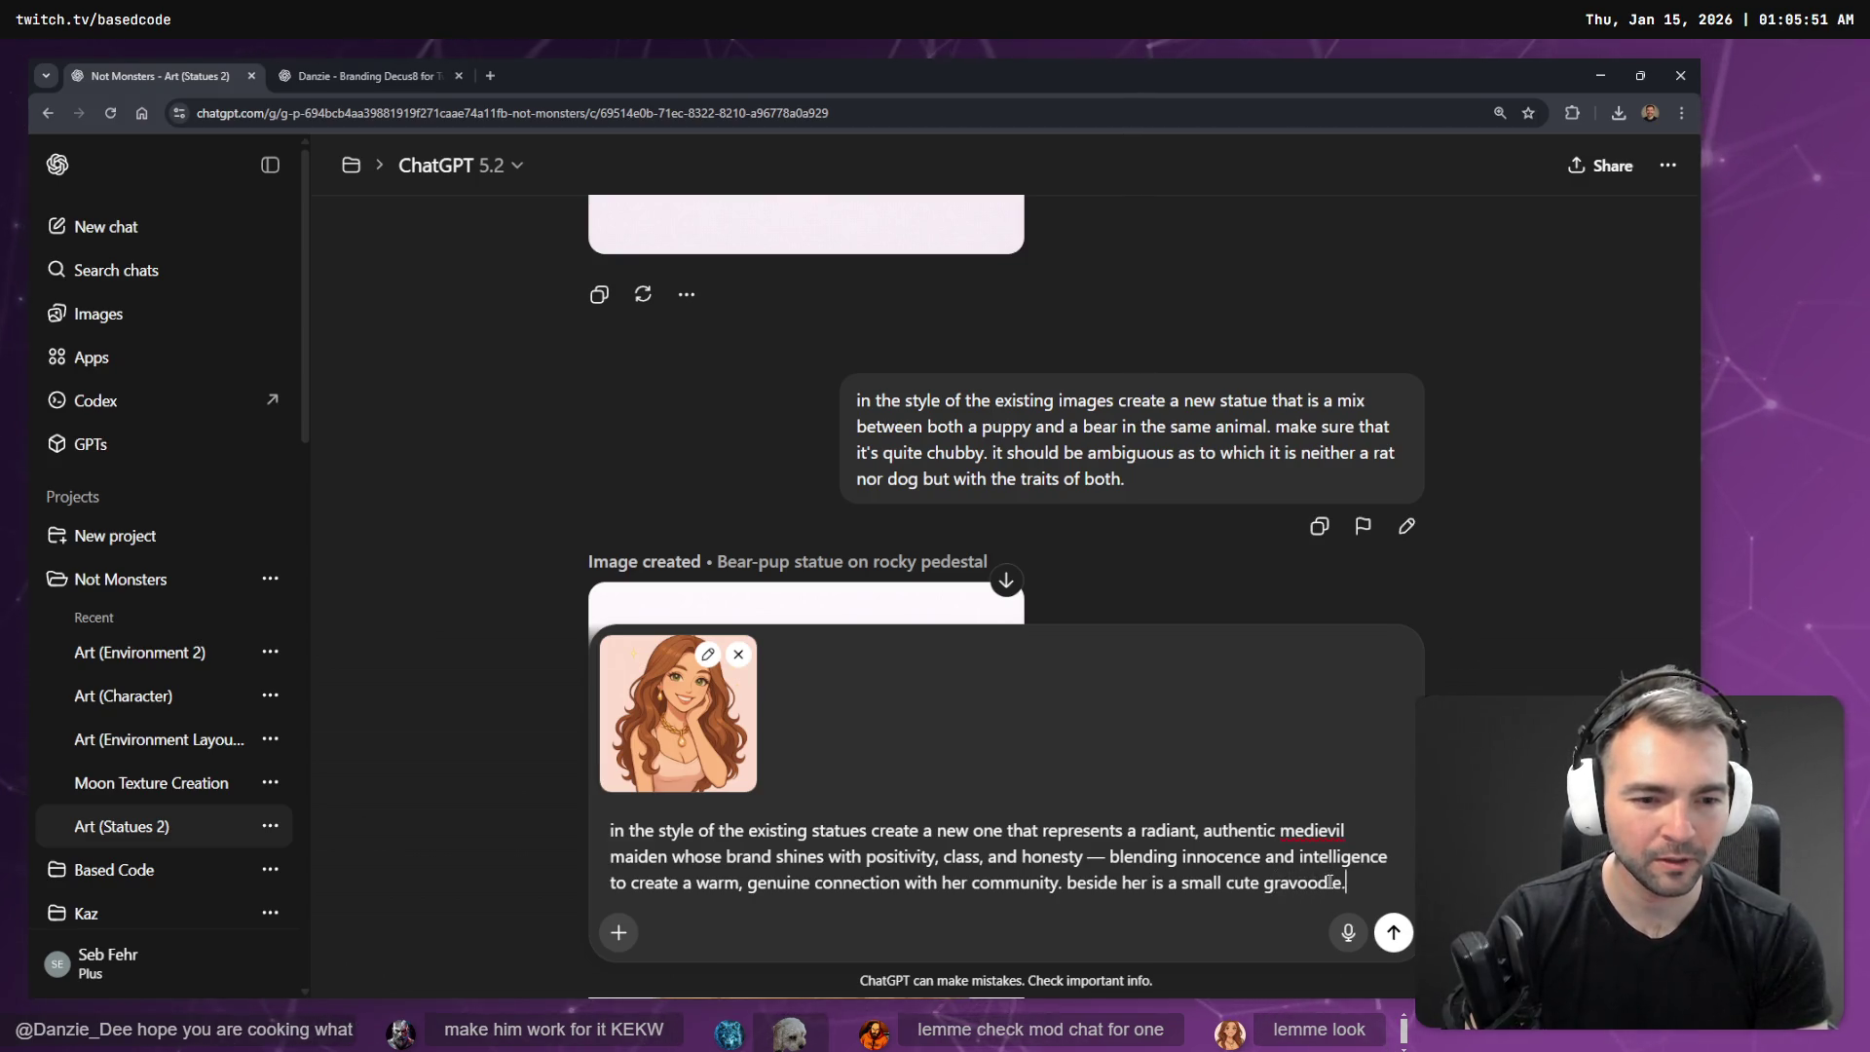
{"action": "key", "text": "ctrl+t"}
- Run a Google search for 'cavoodle' and view the results
{"action": "type", "text": "gravood"}
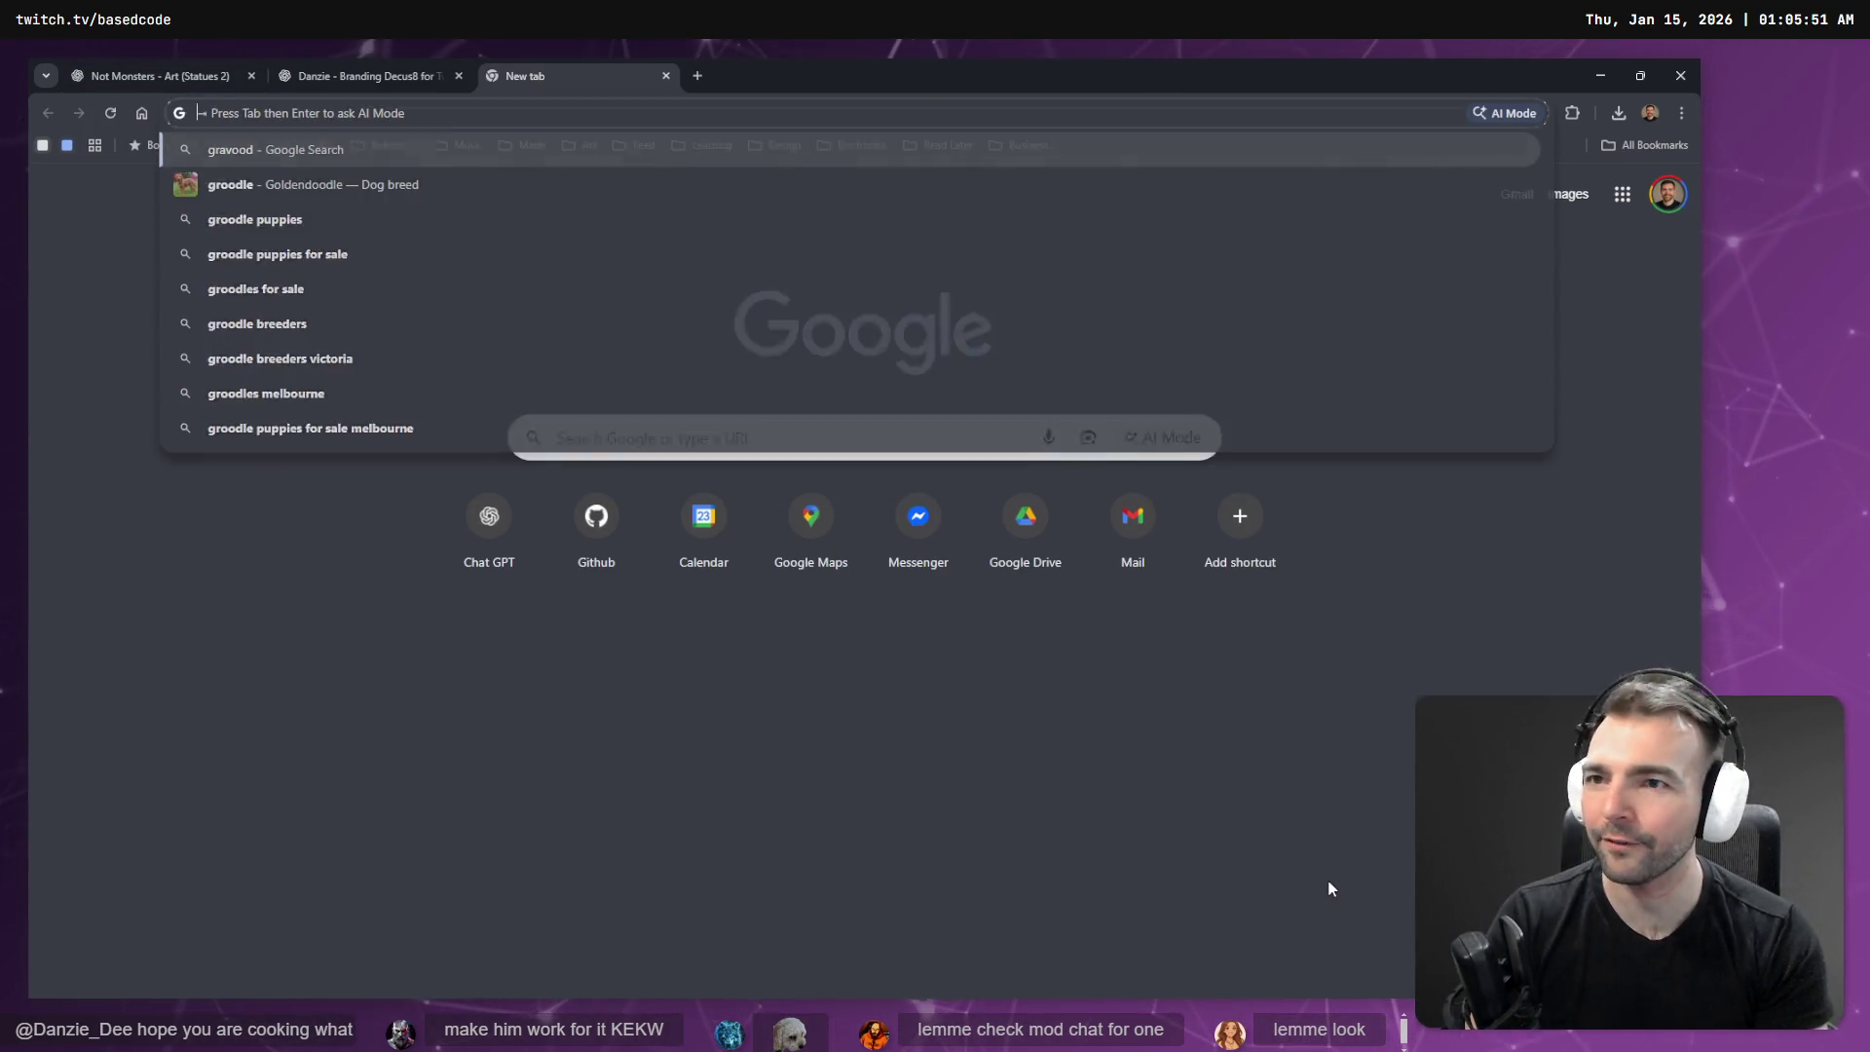
{"action": "type", "text": "cavoodle"}
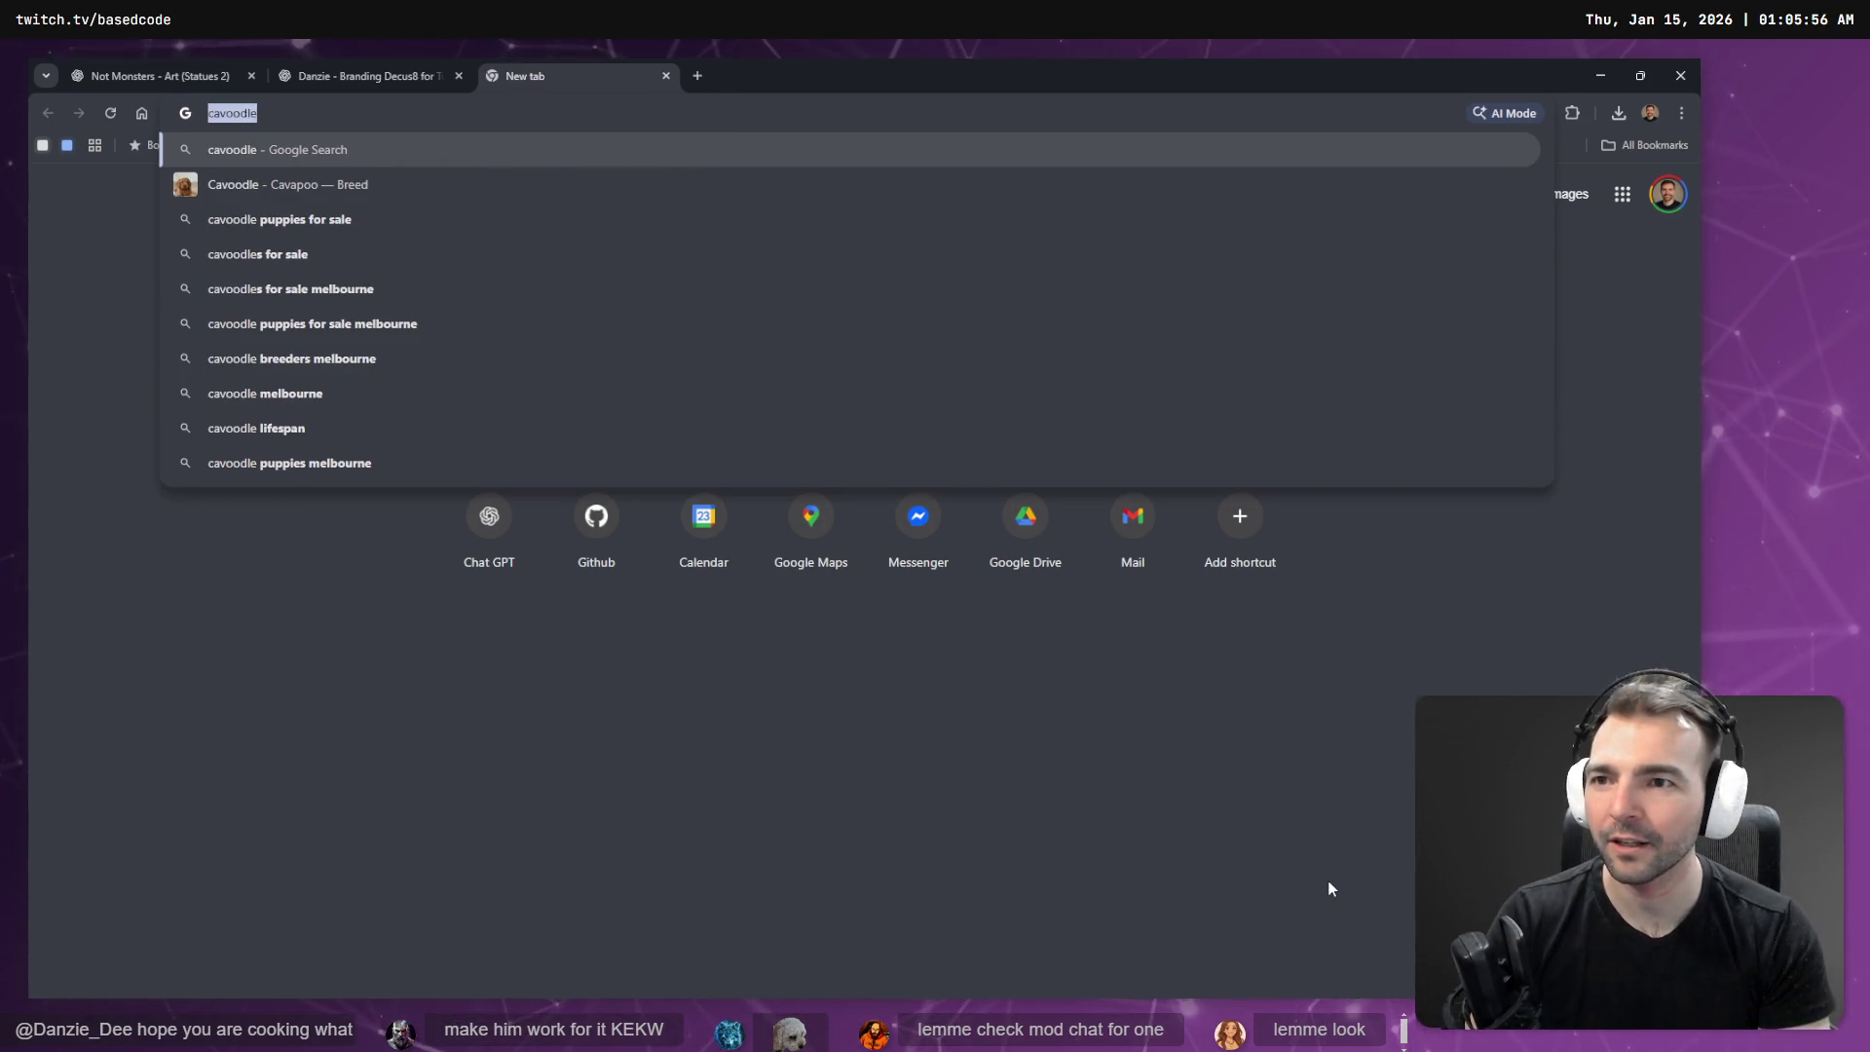
{"action": "key", "text": "Return"}
{"action": "key", "text": "ctrl+shift+Tab"}
{"action": "key", "text": "ctrl+shift+Tab"}
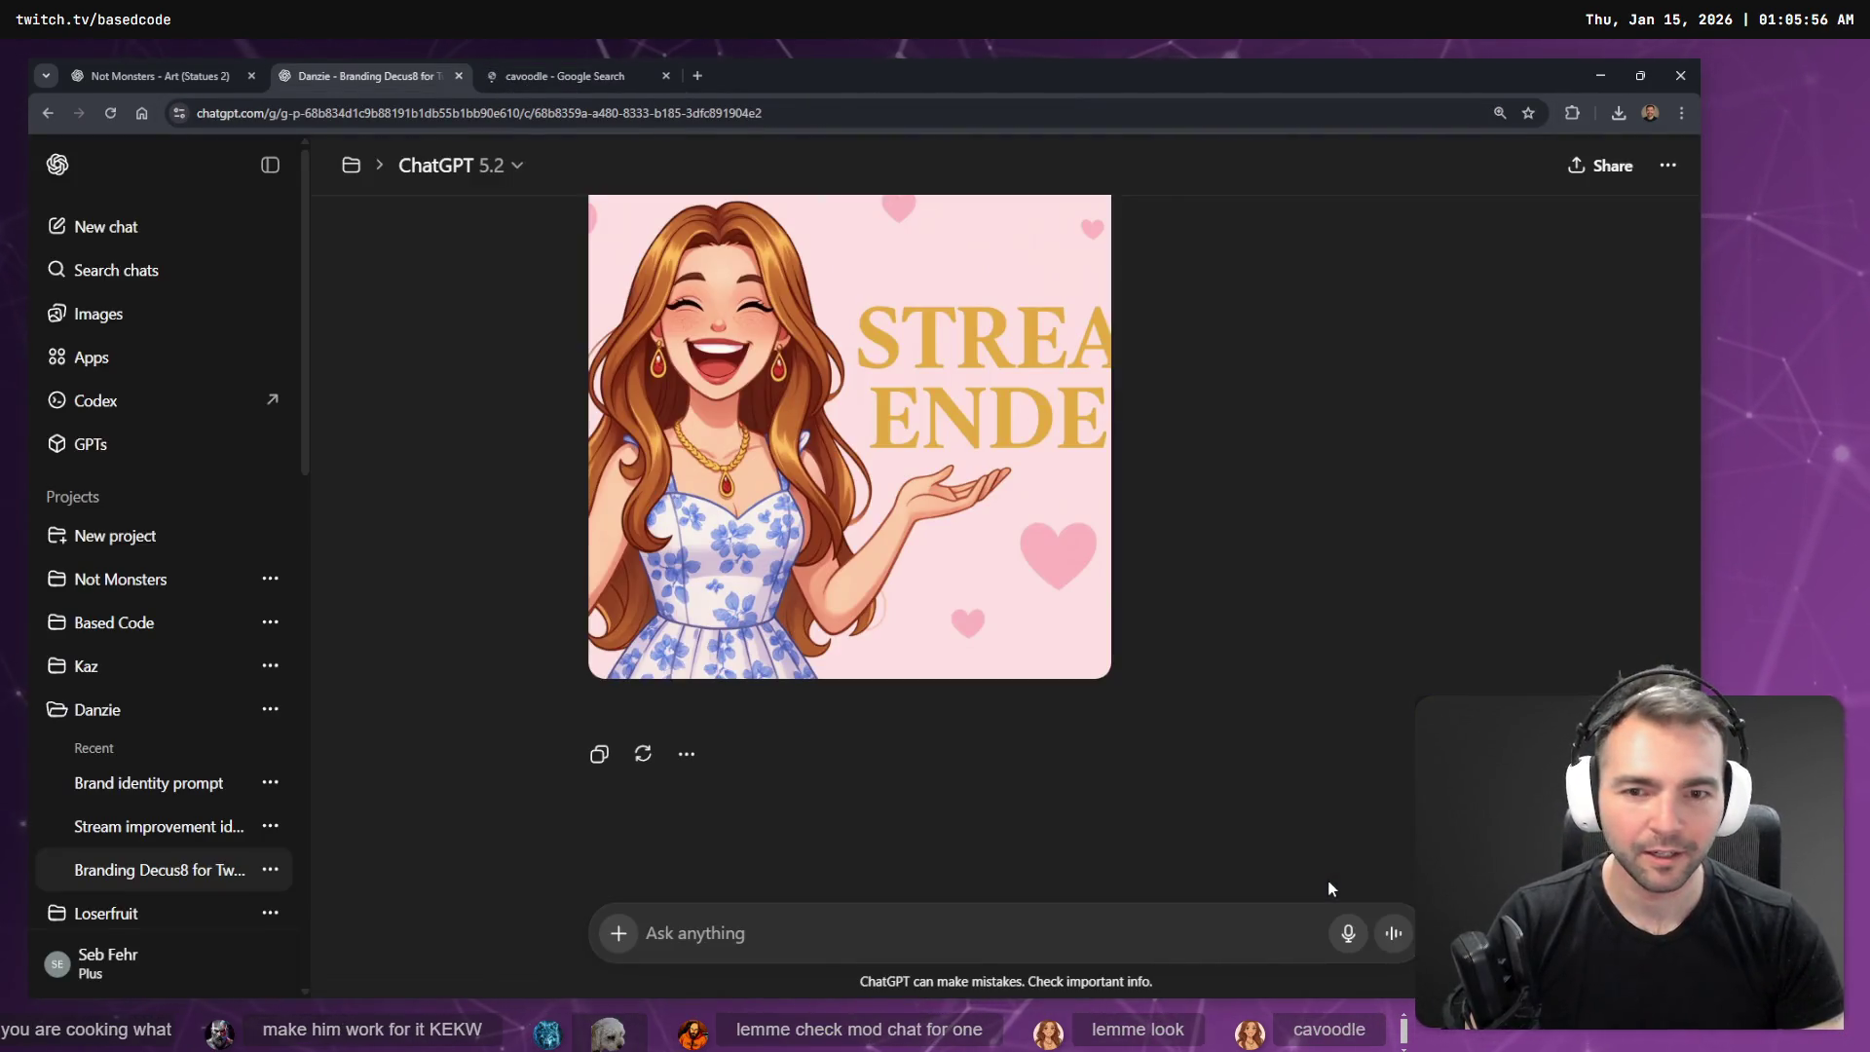
{"action": "key", "text": "ctrl+Tab"}
{"action": "key", "text": "ctrl+Tab"}
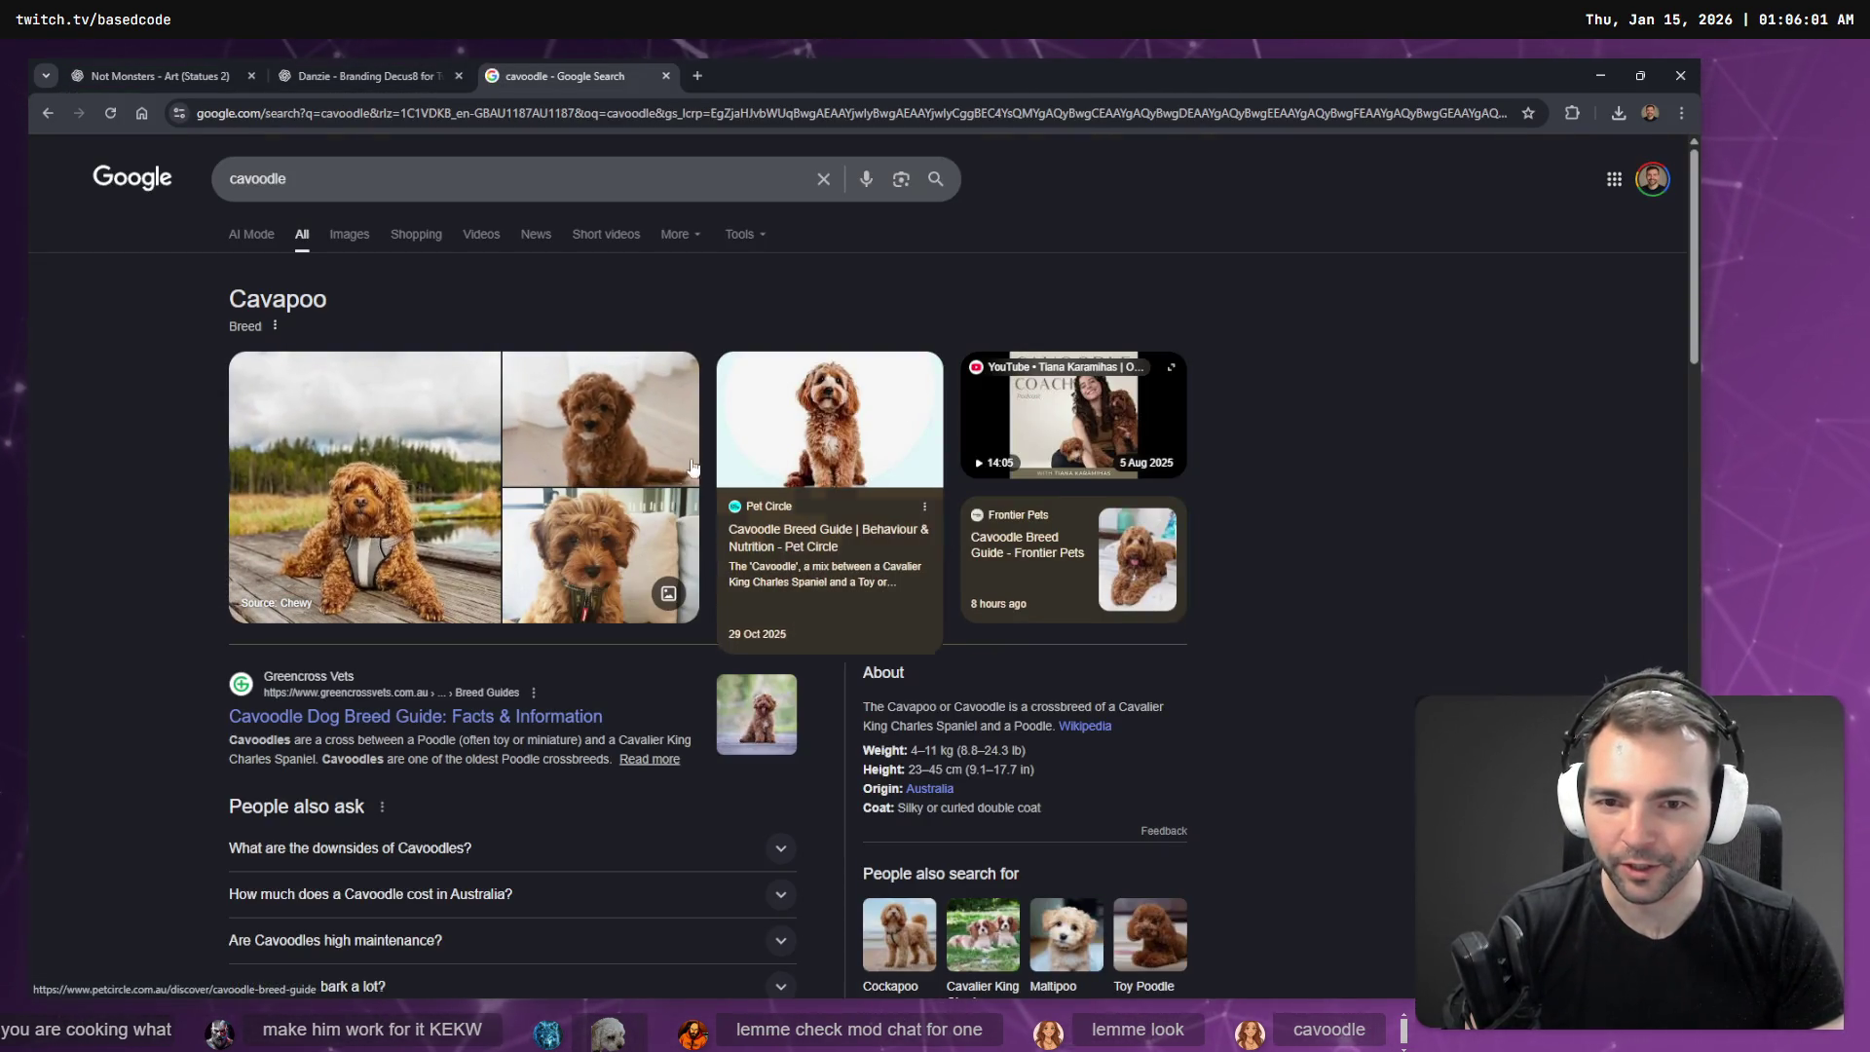
- Browse cavoodle photos and the Pet Circle breed guide, then close the search tab
{"action": "left_click", "coordinate": [371, 487]}
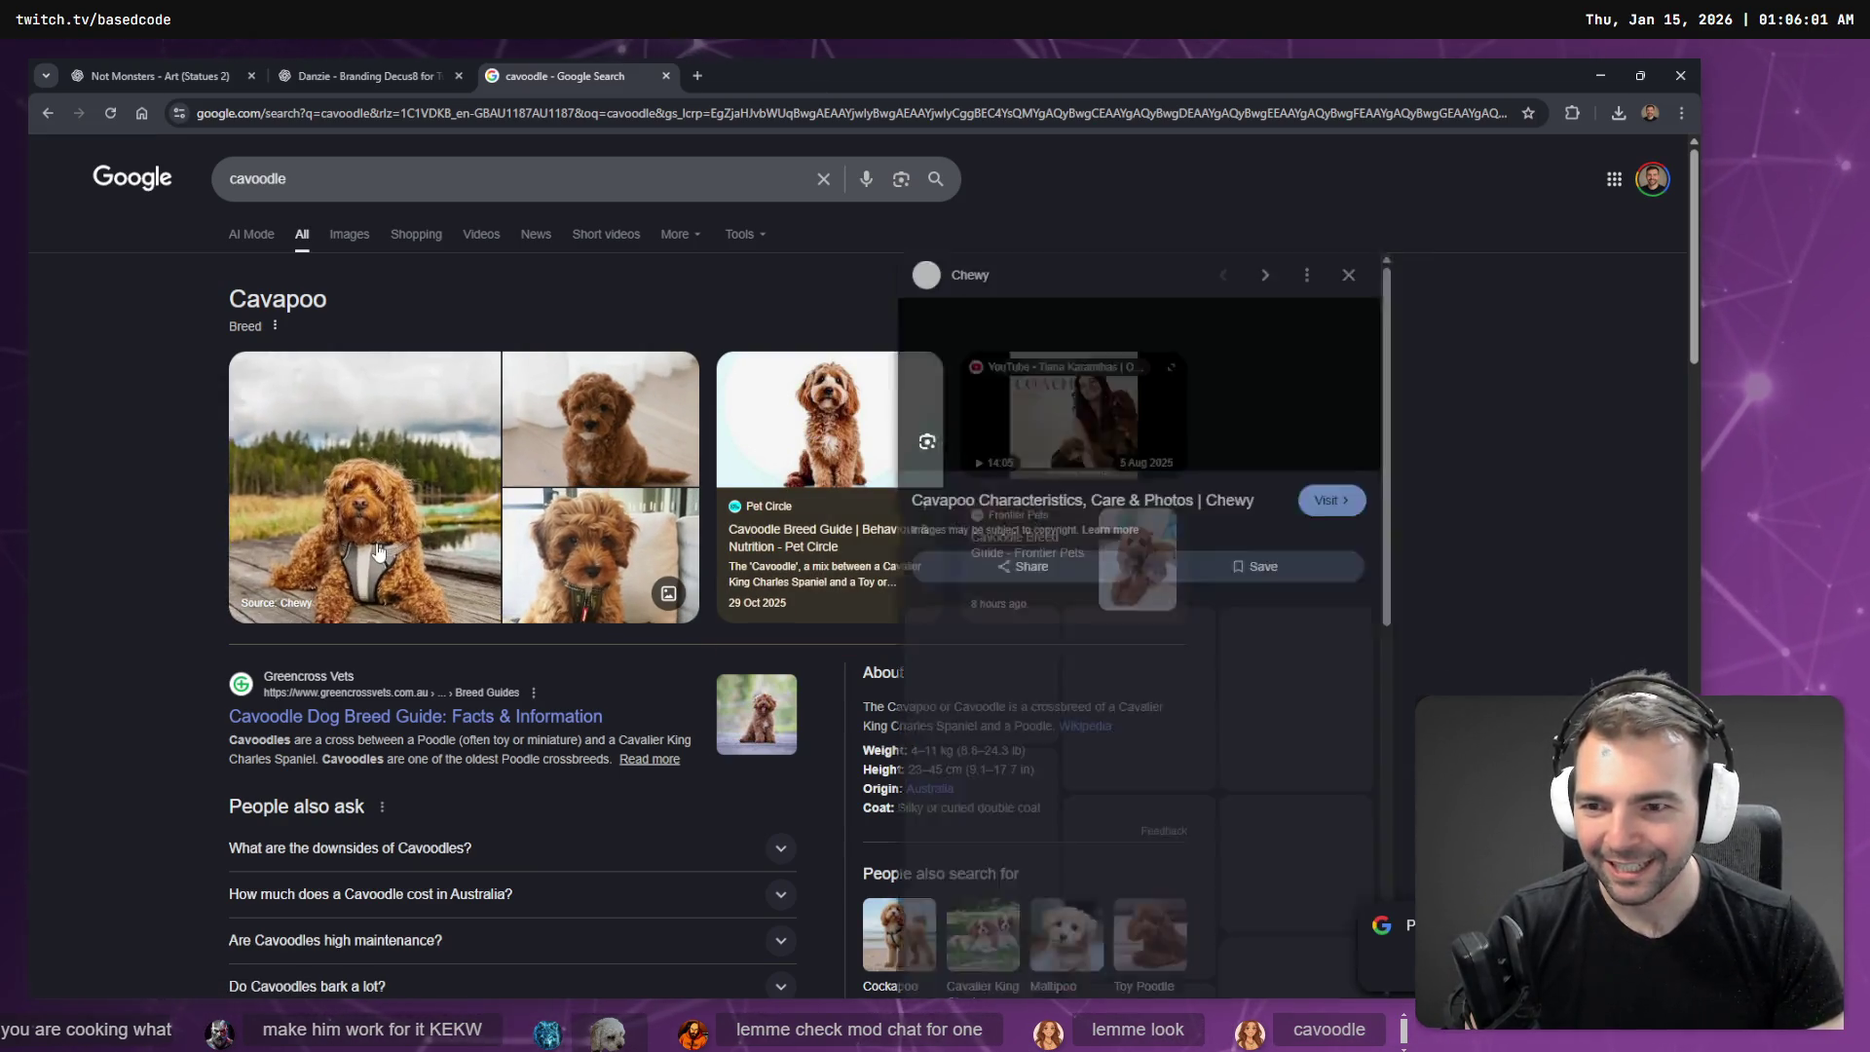
{"action": "left_click", "coordinate": [726, 409]}
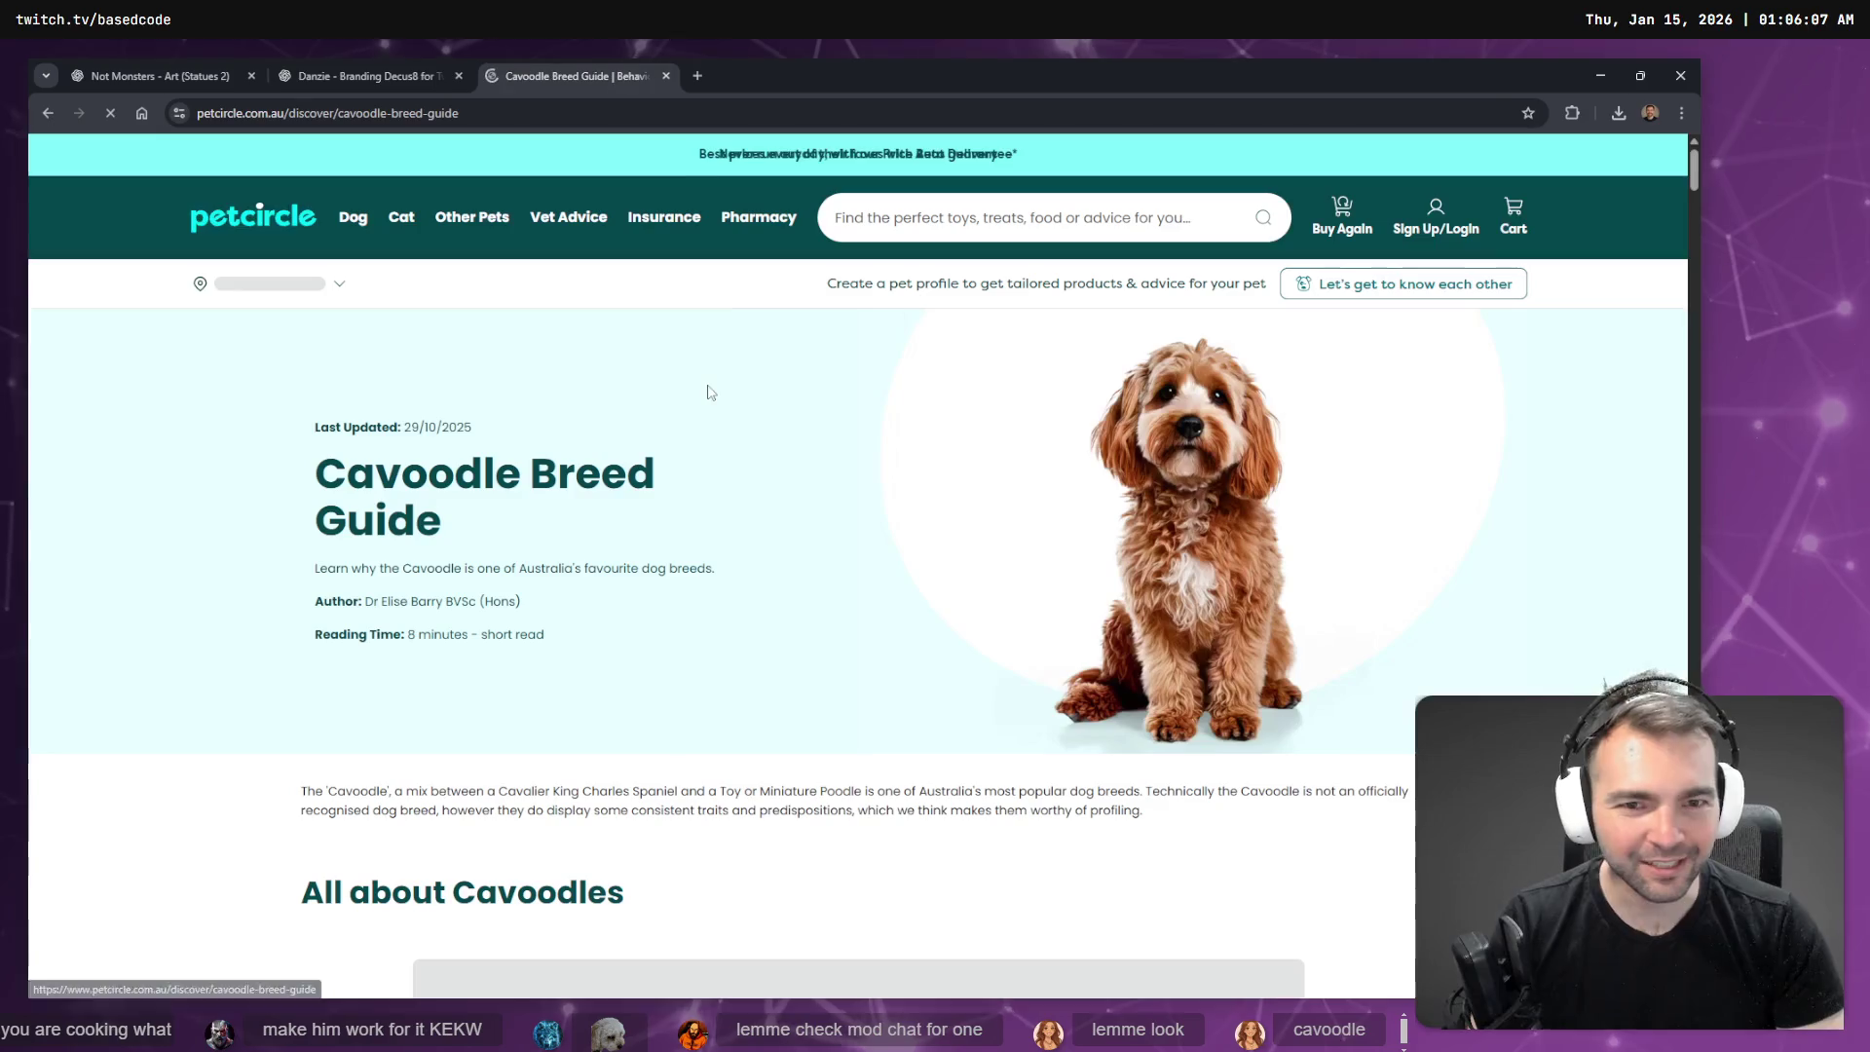
{"action": "key", "text": "alt+Left"}
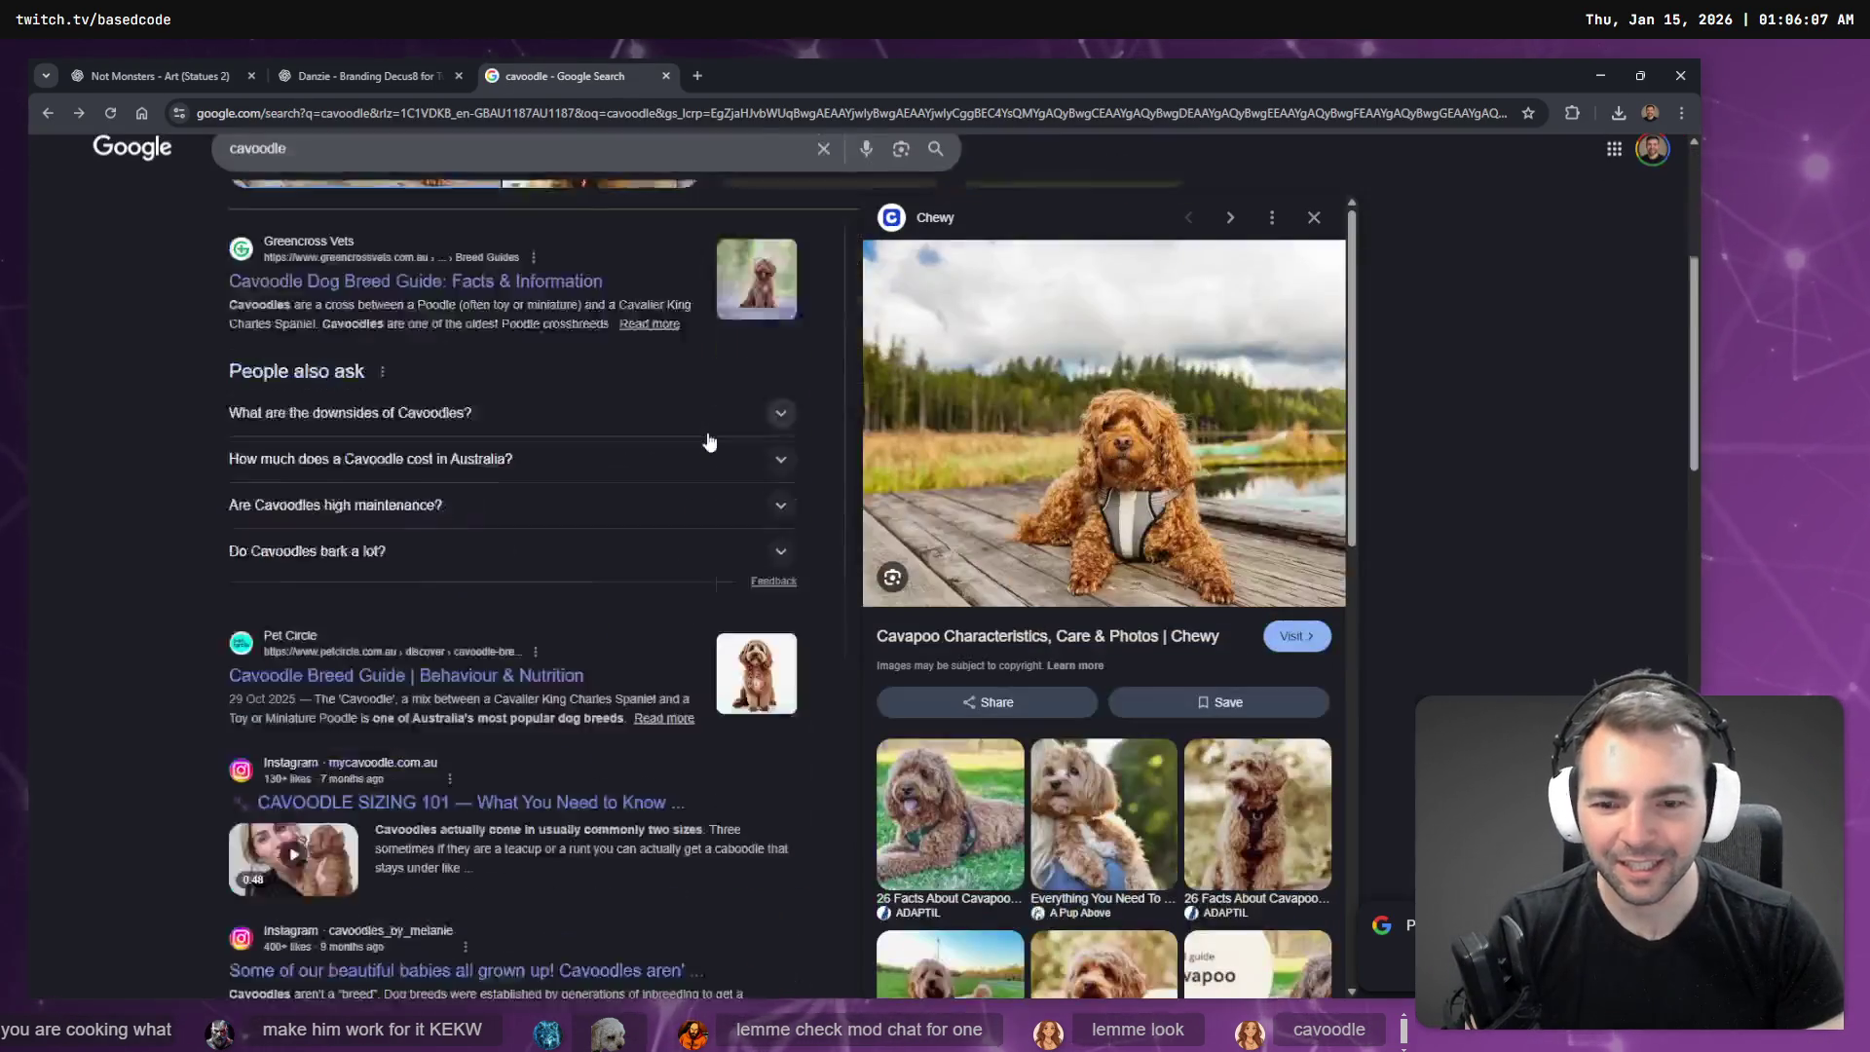
{"action": "scroll", "coordinate": [699, 430], "scroll_direction": "down", "scroll_amount": 3}
{"action": "scroll", "coordinate": [692, 487], "scroll_direction": "down", "scroll_amount": 5}
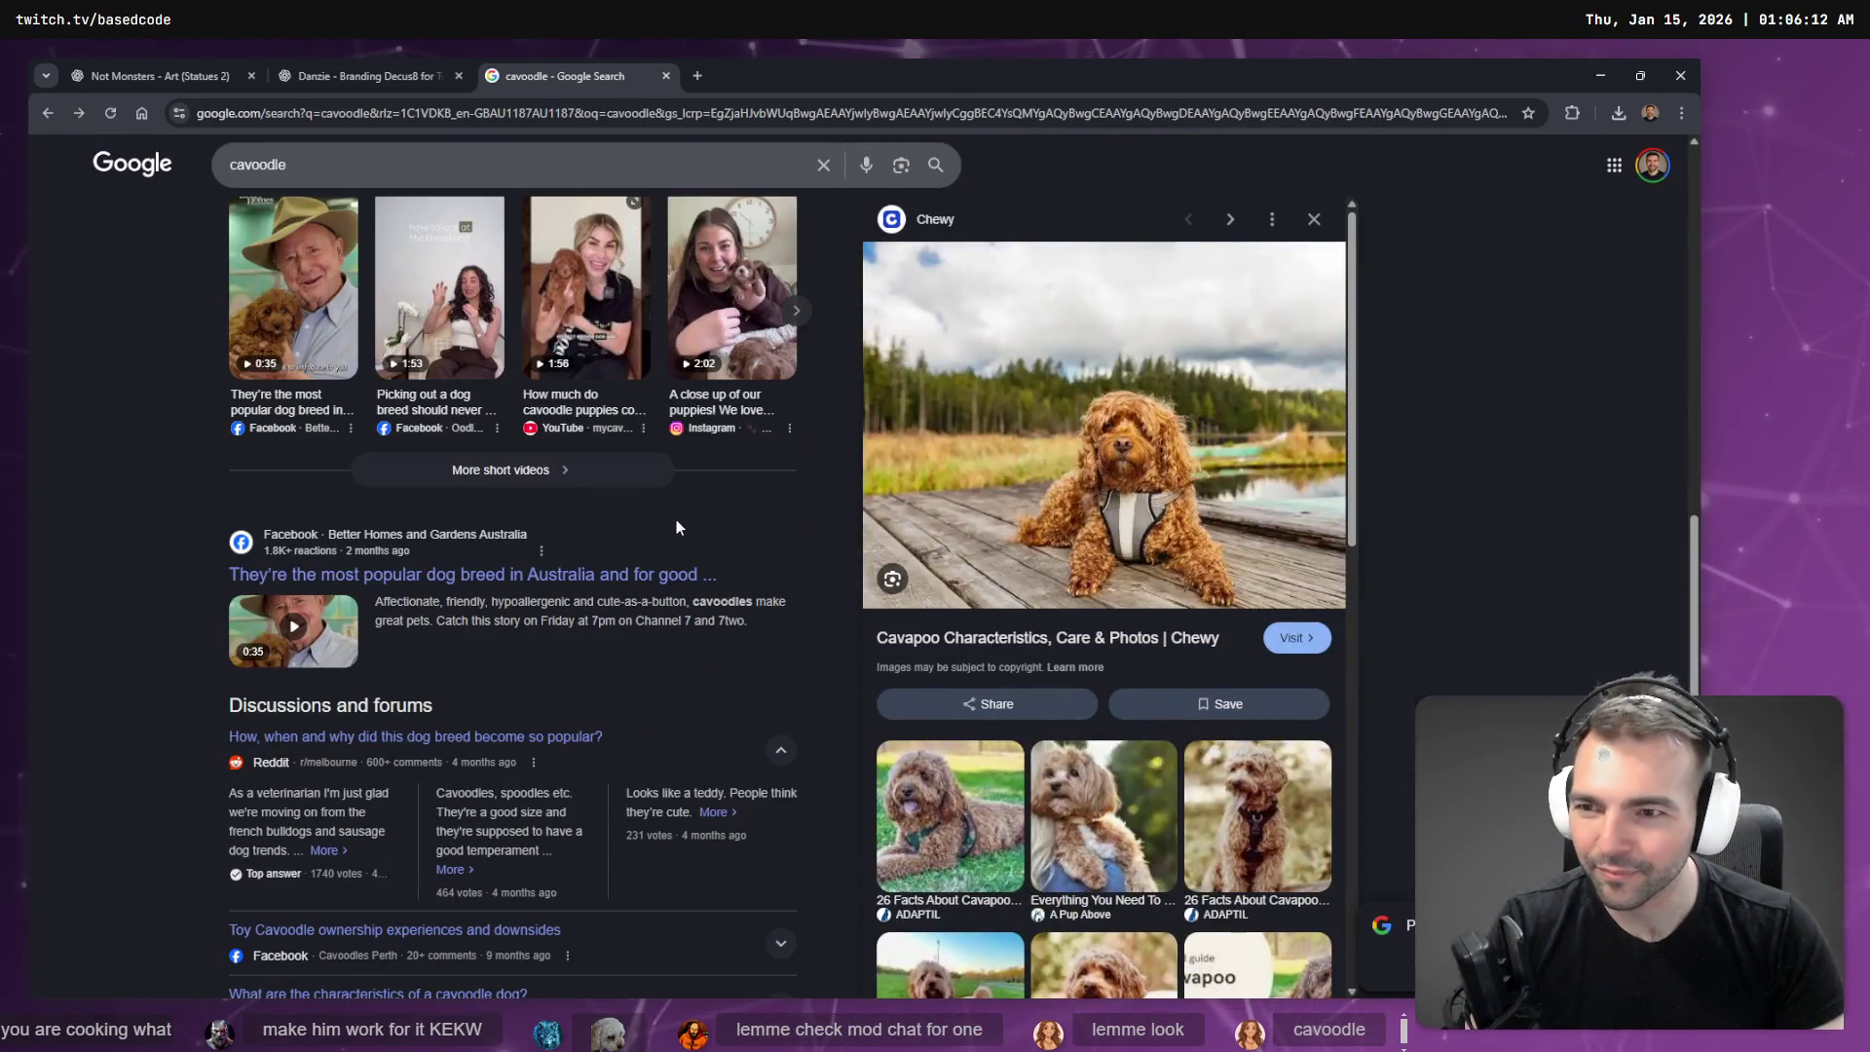
{"action": "scroll", "coordinate": [972, 414], "scroll_direction": "down", "scroll_amount": 5}
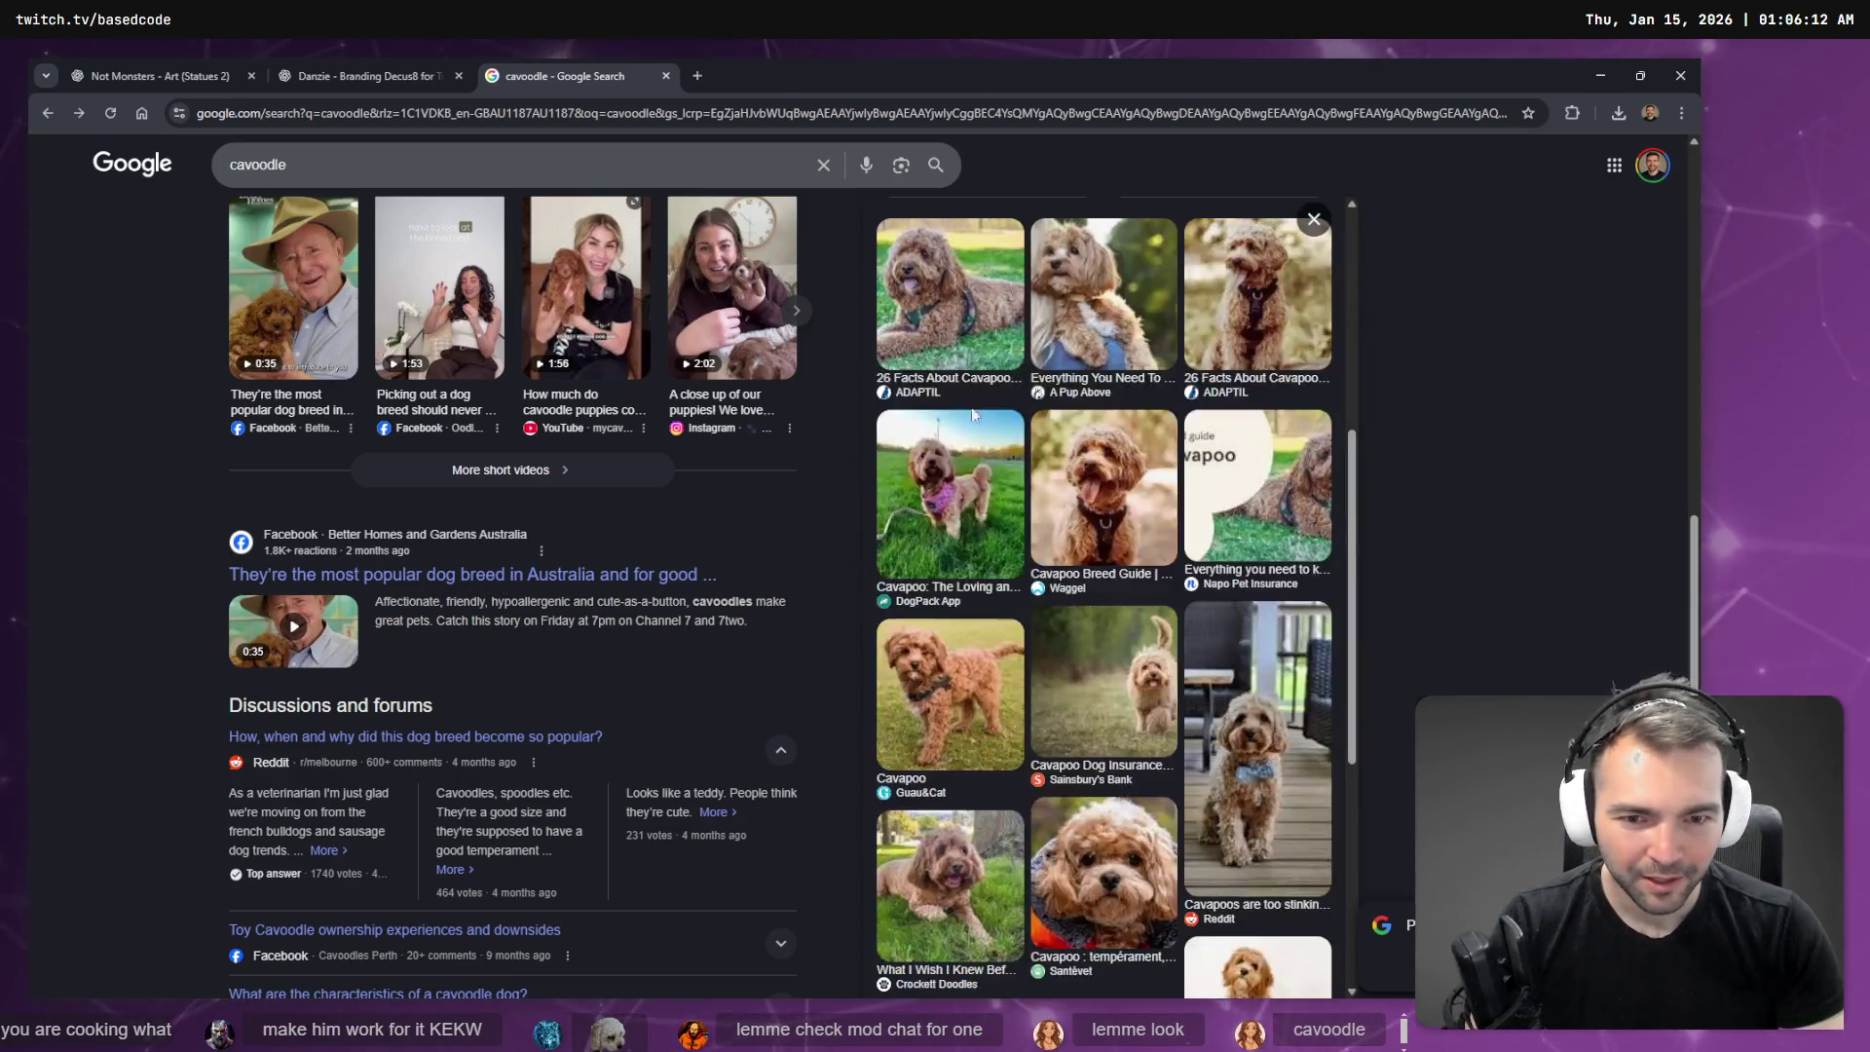
{"action": "scroll", "coordinate": [1048, 709], "scroll_direction": "down", "scroll_amount": 5}
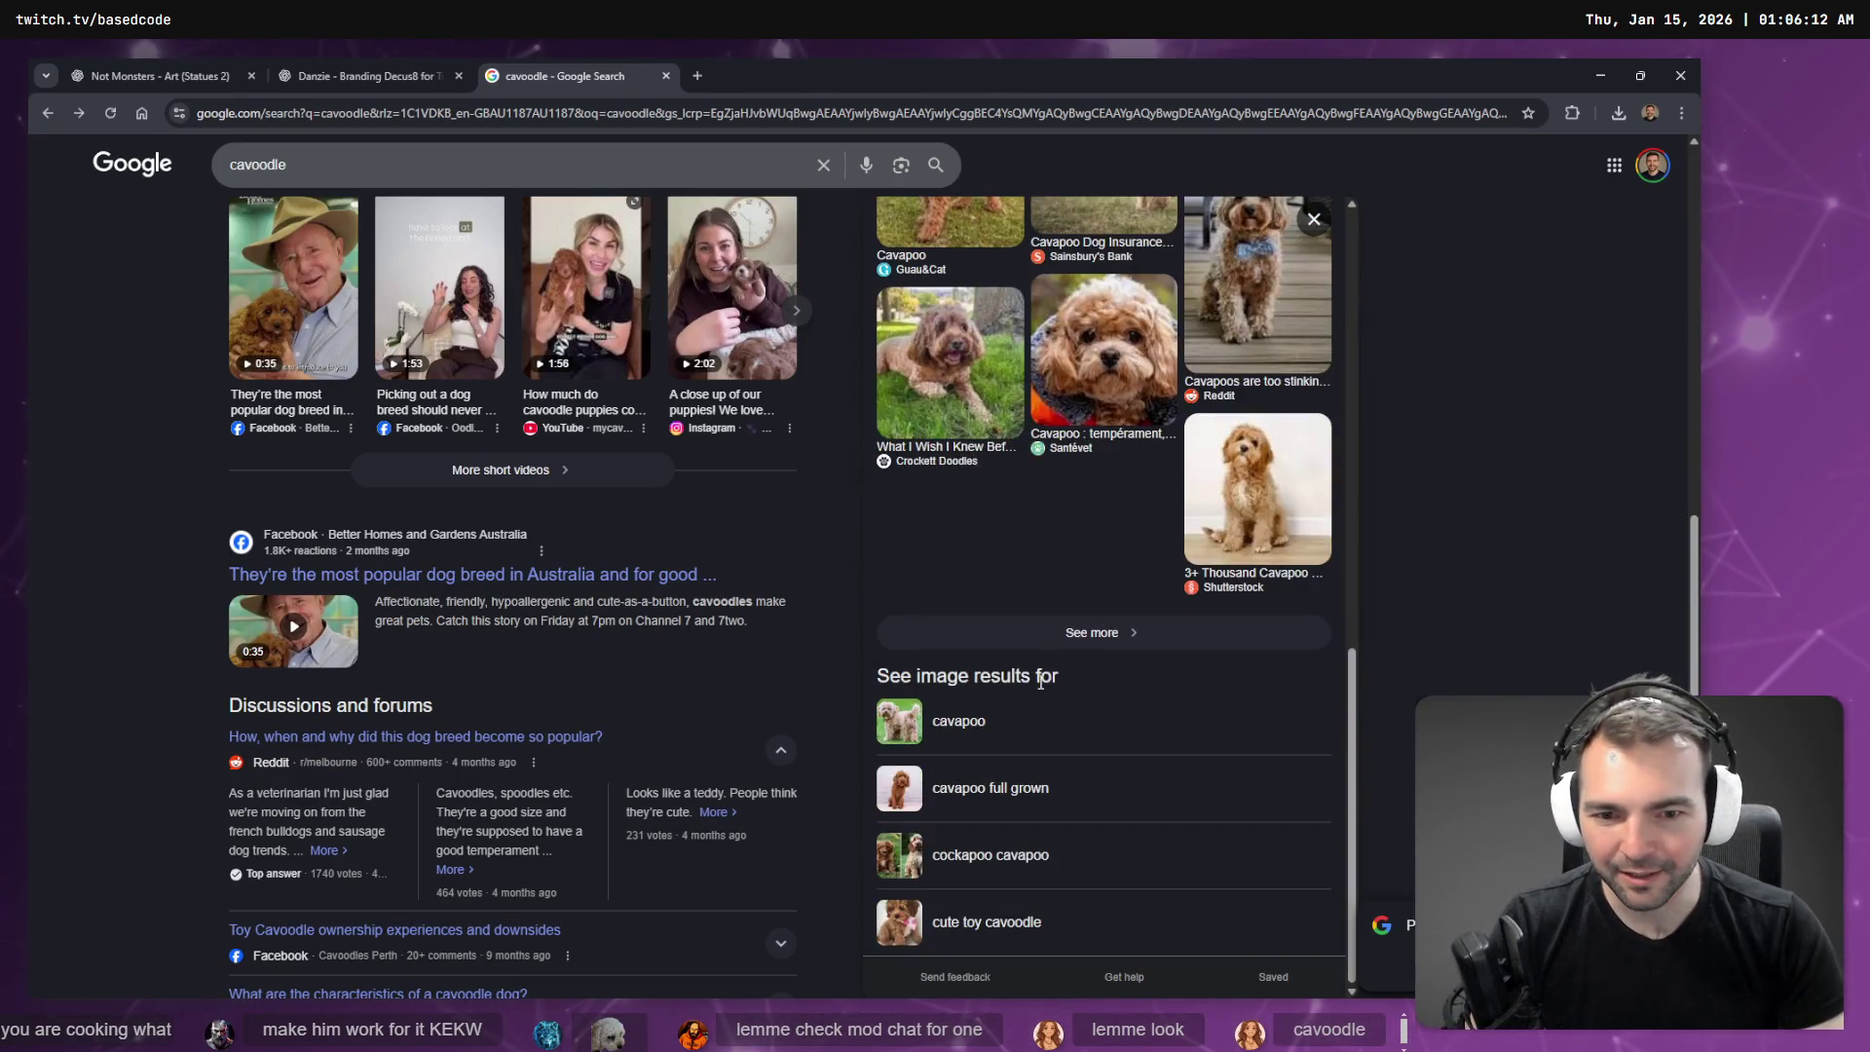
{"action": "scroll", "coordinate": [1010, 736], "scroll_direction": "up", "scroll_amount": 10}
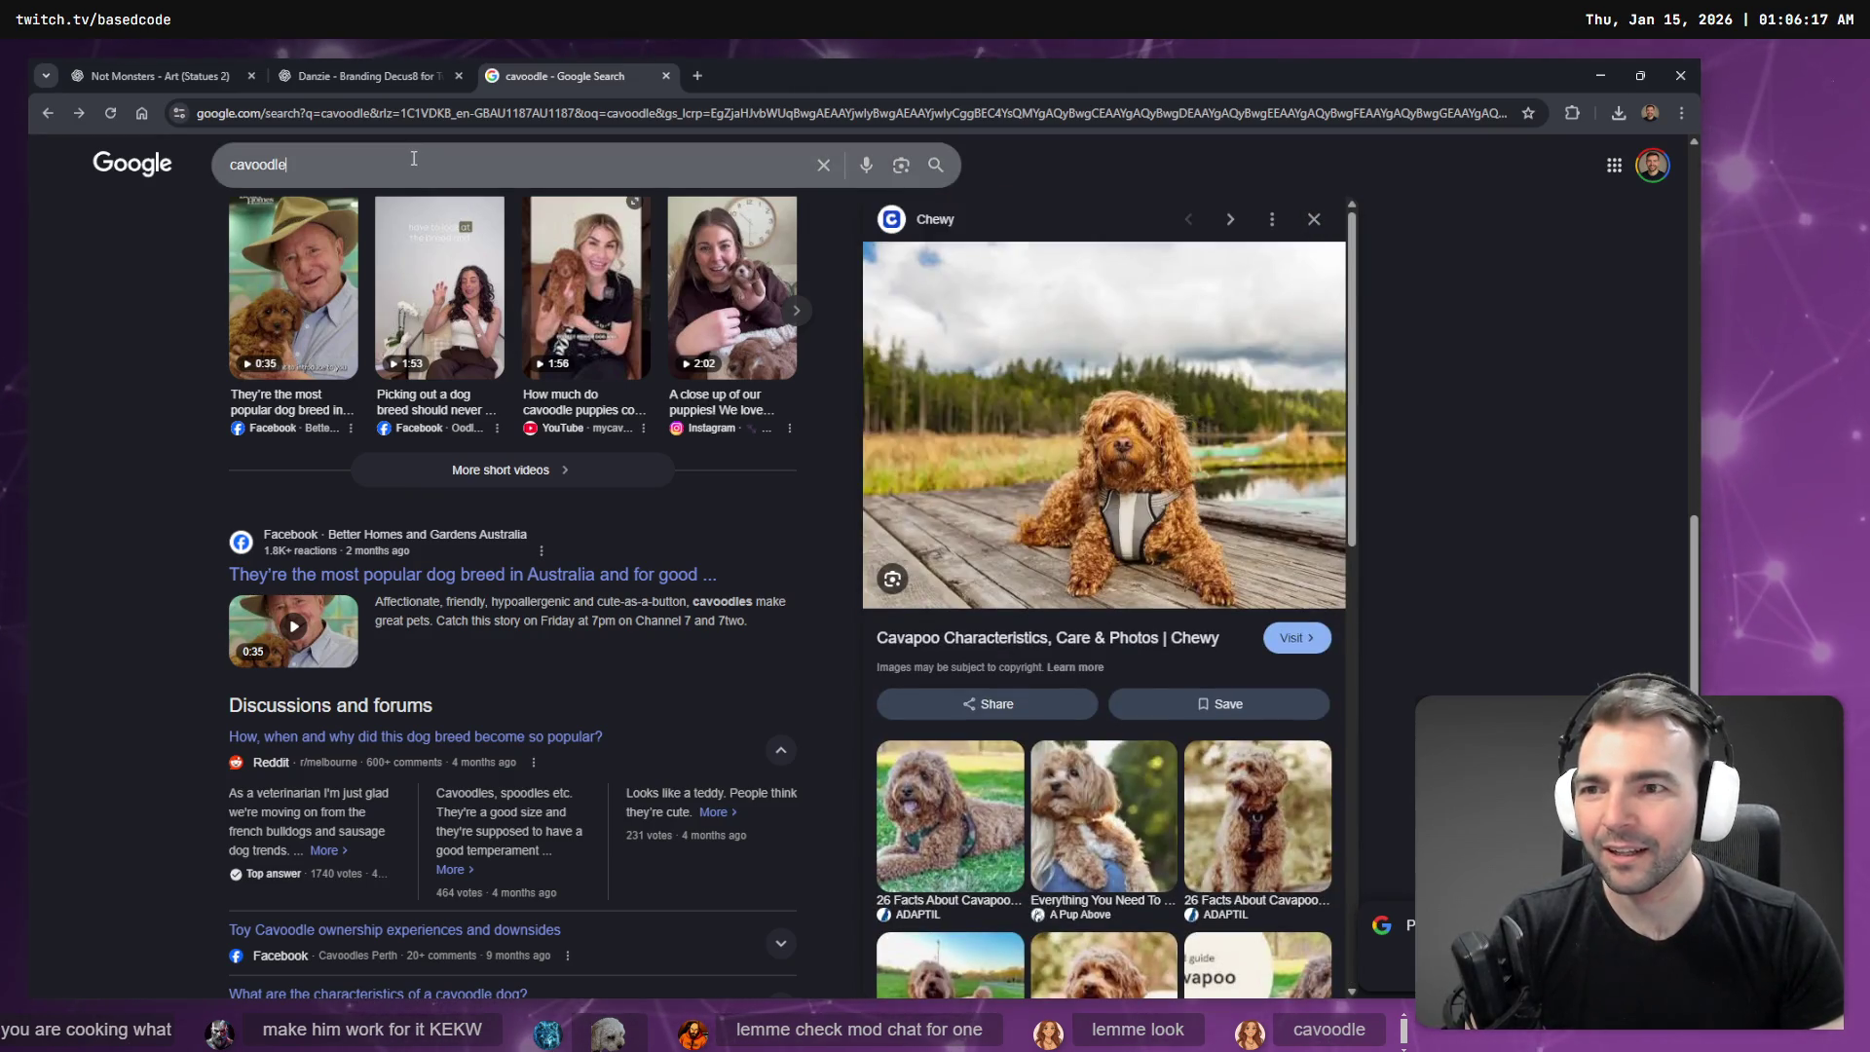
{"action": "key", "text": "ctrl+w"}
{"action": "key", "text": "ctrl+Tab"}
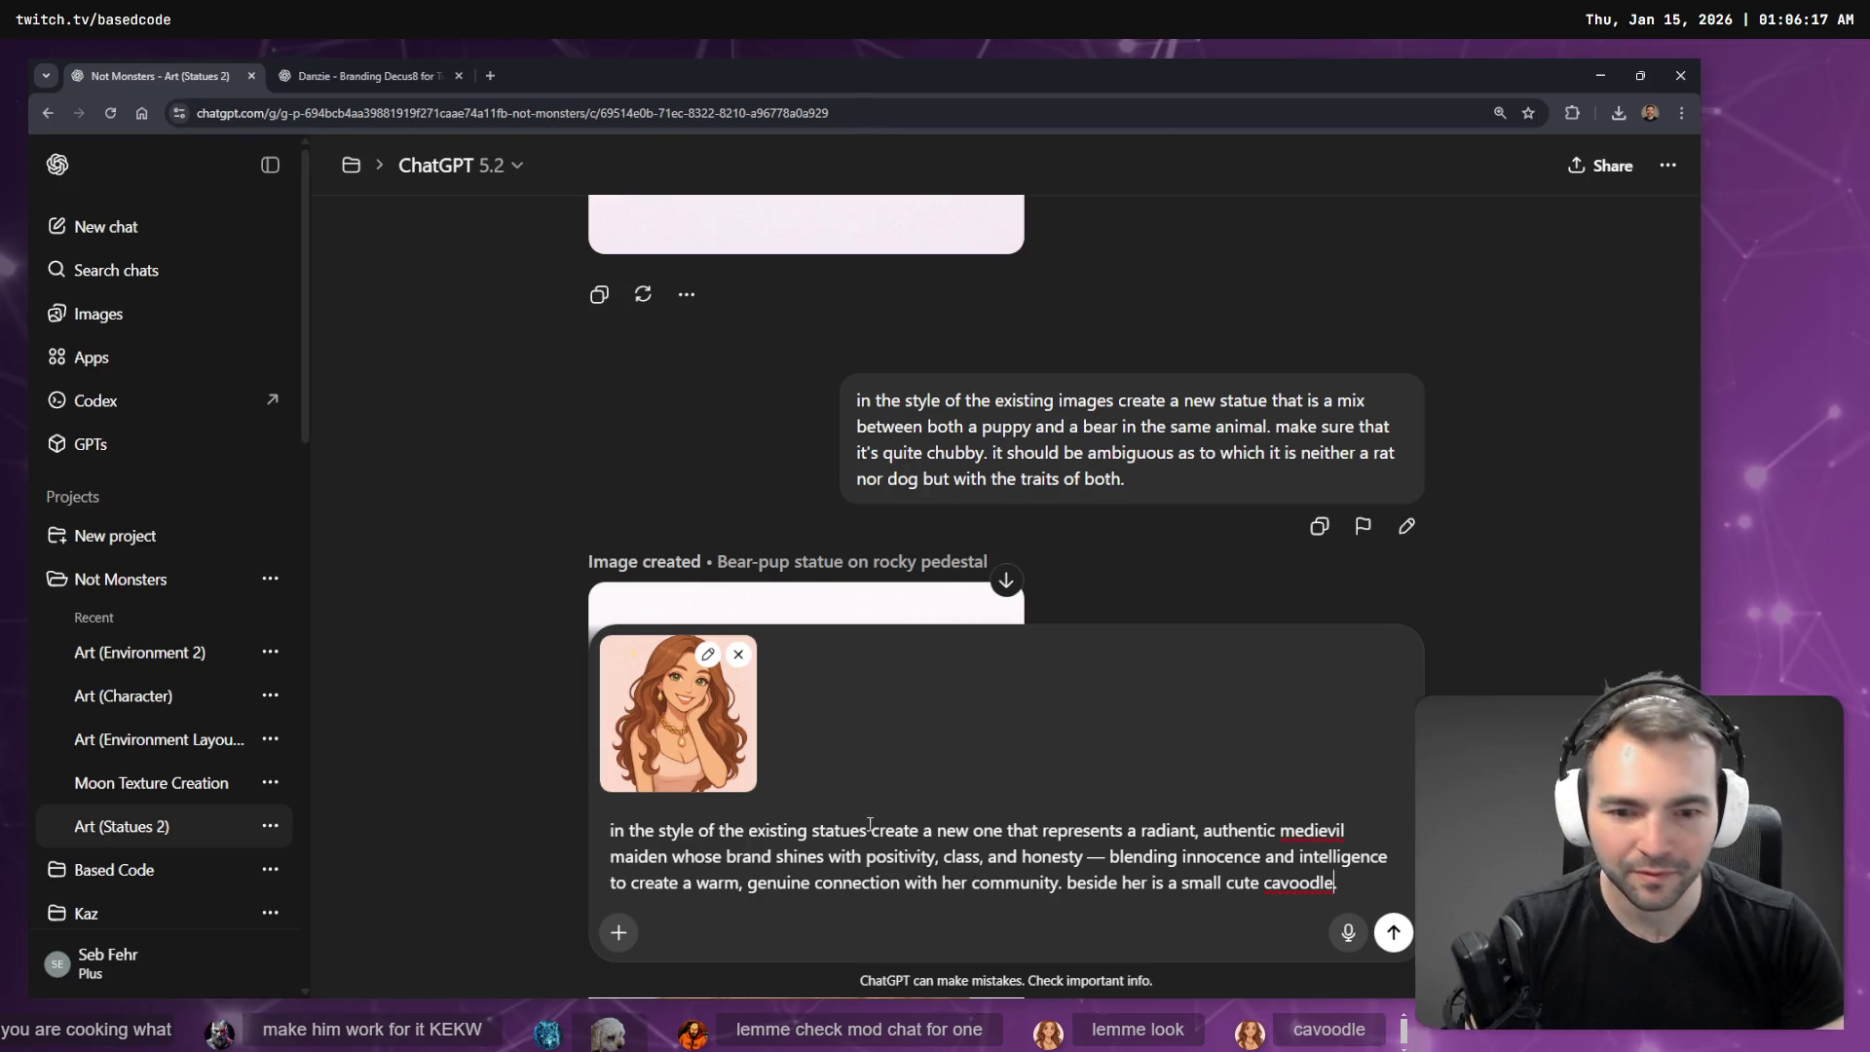
- Rewrite the last sentence as 'In her arms is a small cute cavoodle puppy' and start a new line
{"action": "left_click", "coordinate": [1293, 880]}
{"action": "type", "text": "B"}
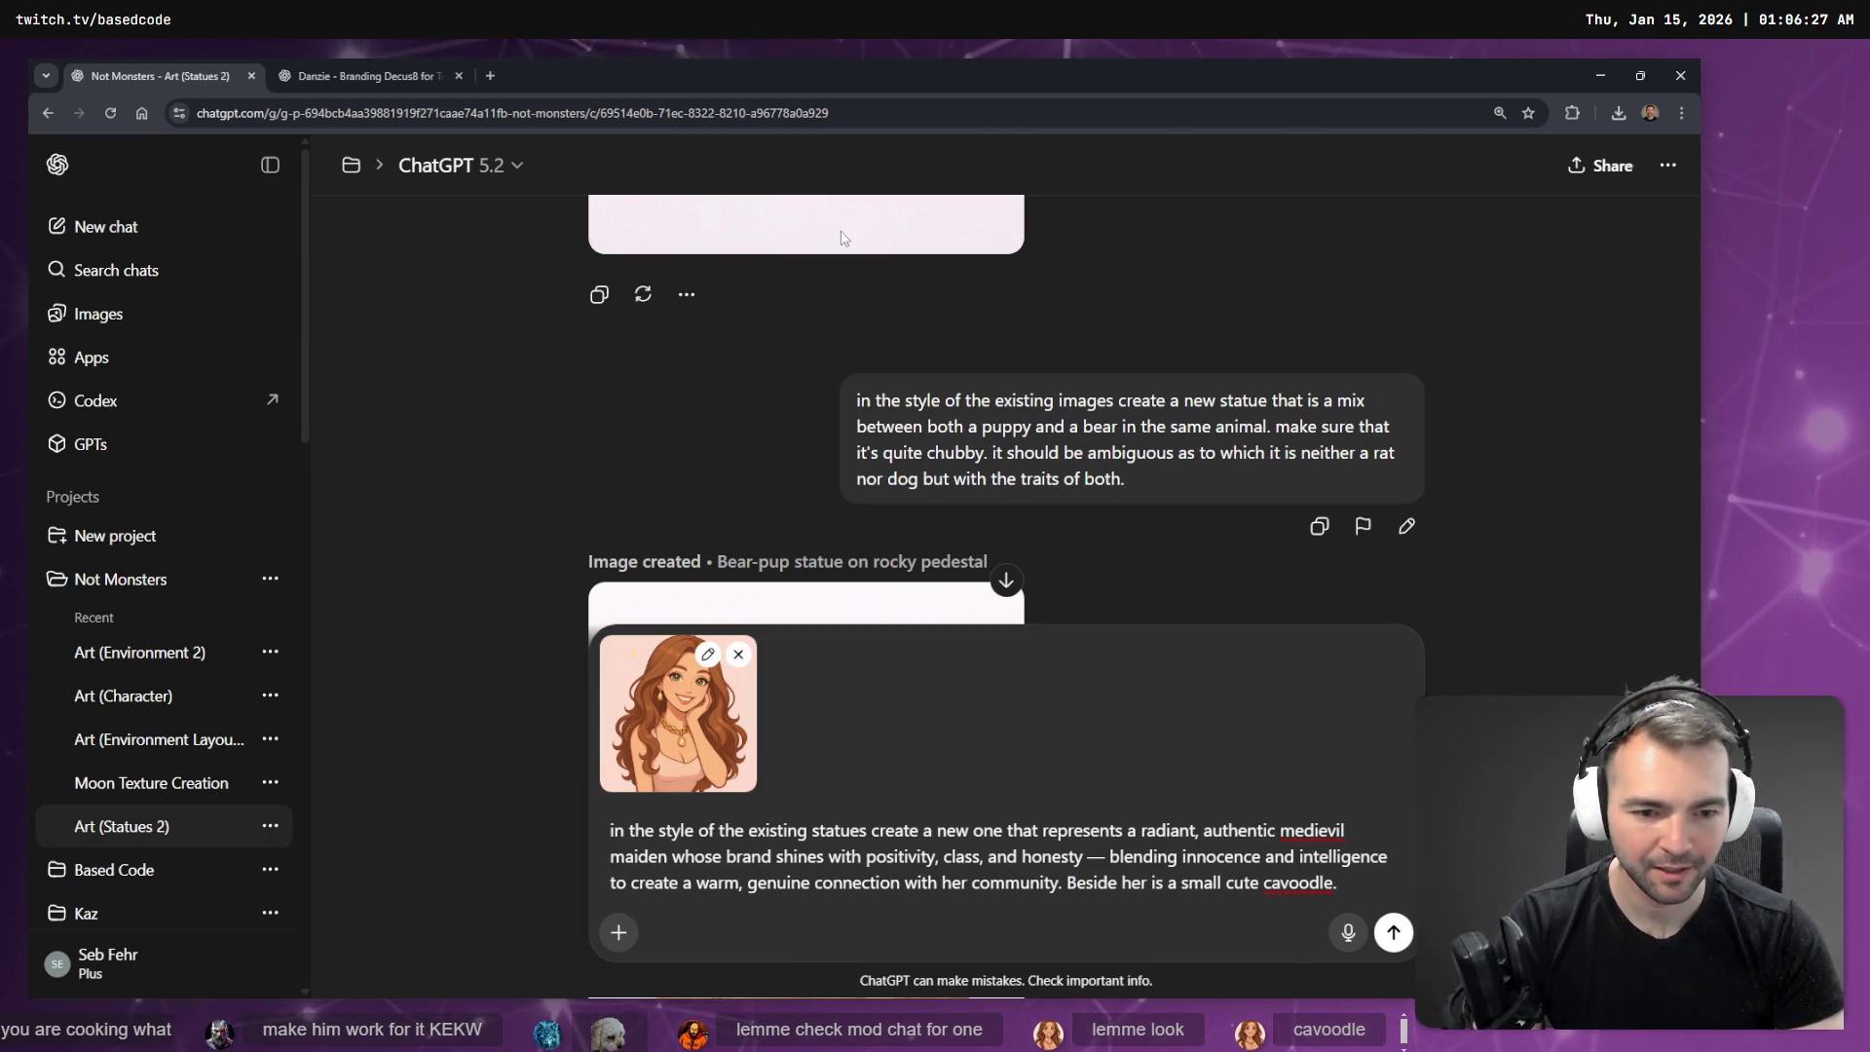
{"action": "left_click", "coordinate": [1075, 882]}
{"action": "key", "text": "shift+End"}
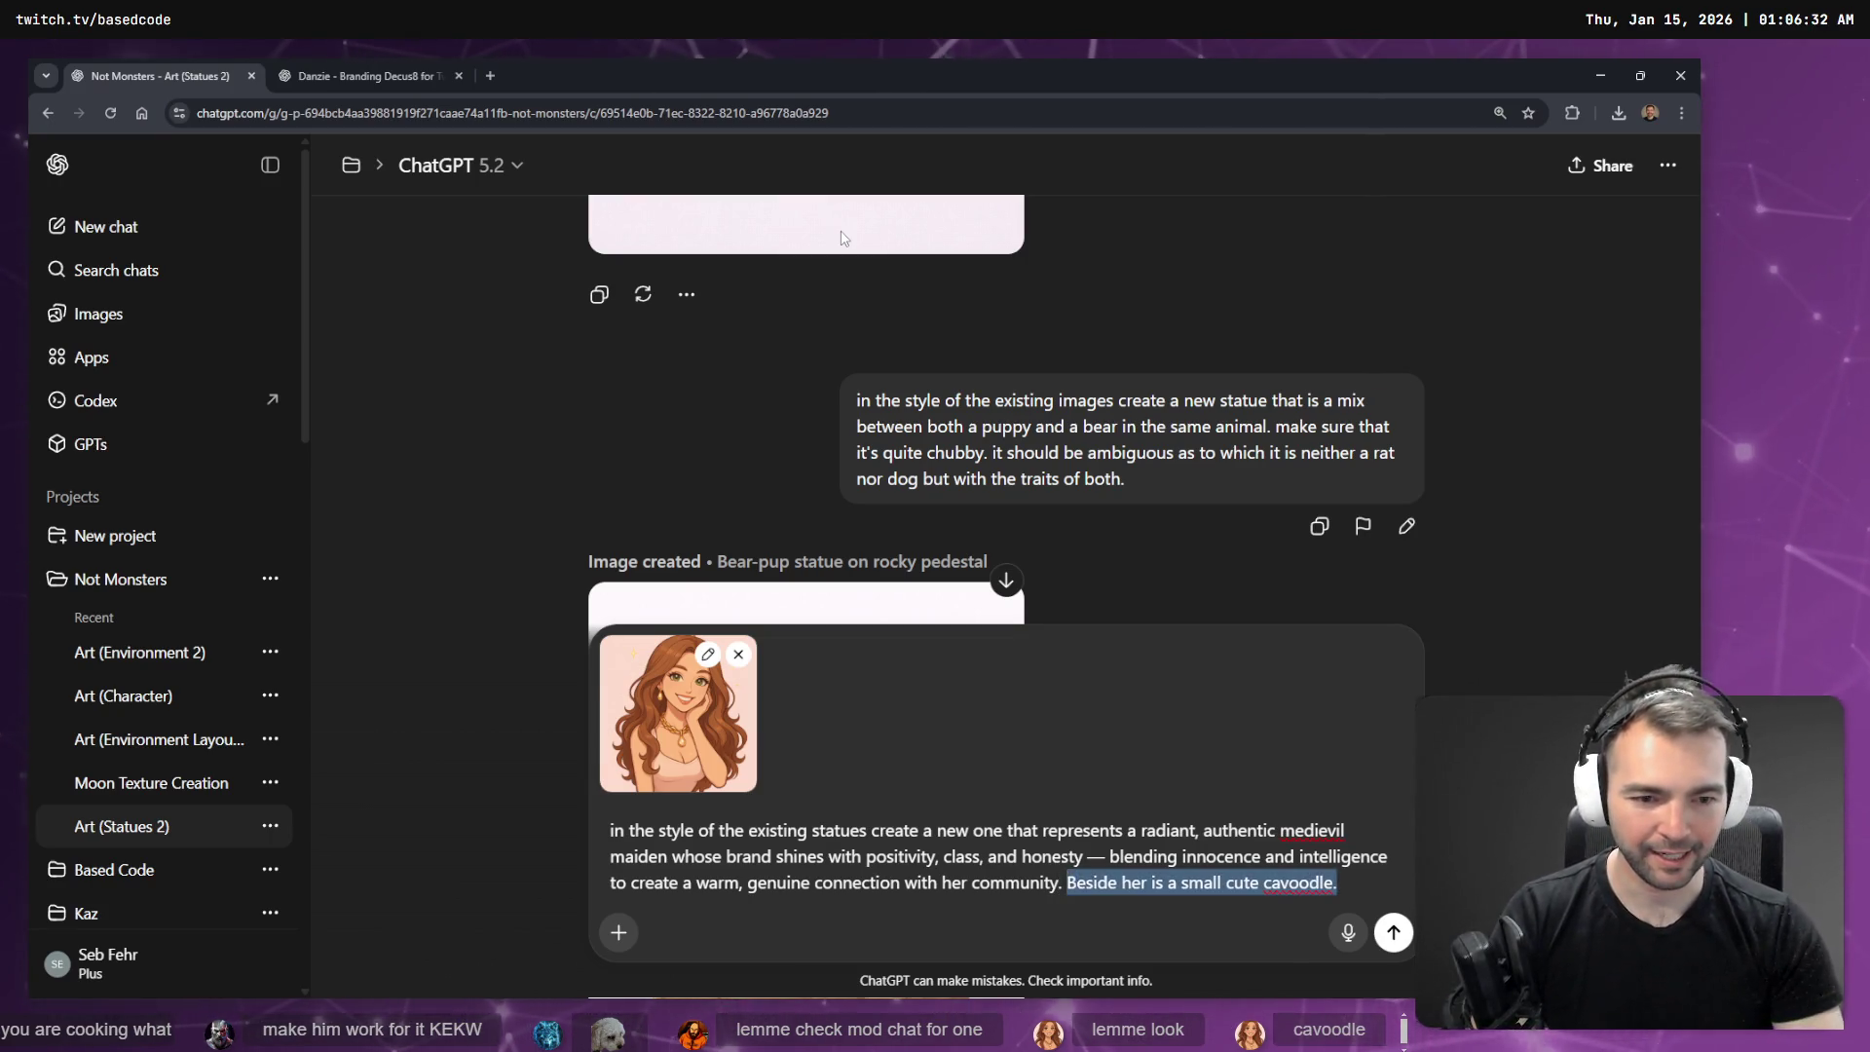
{"action": "key", "text": "End"}
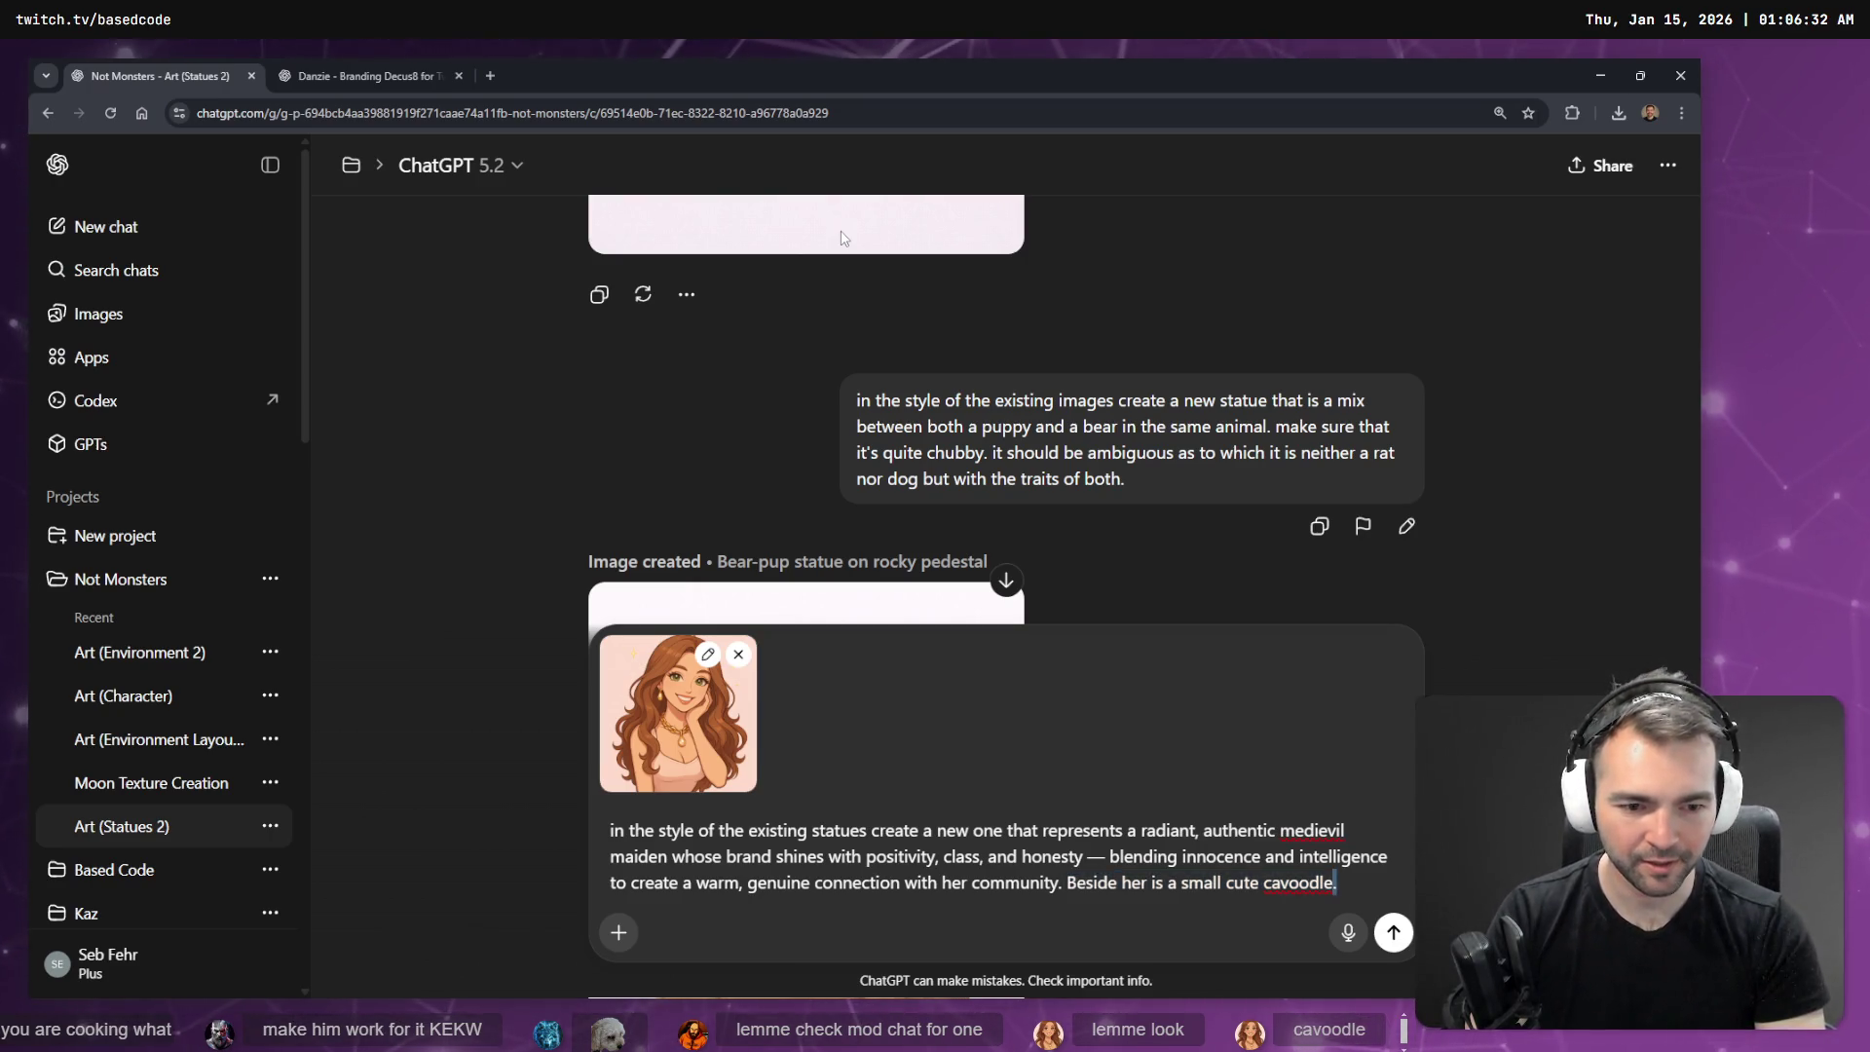
{"action": "type", "text": "In her arms is"}
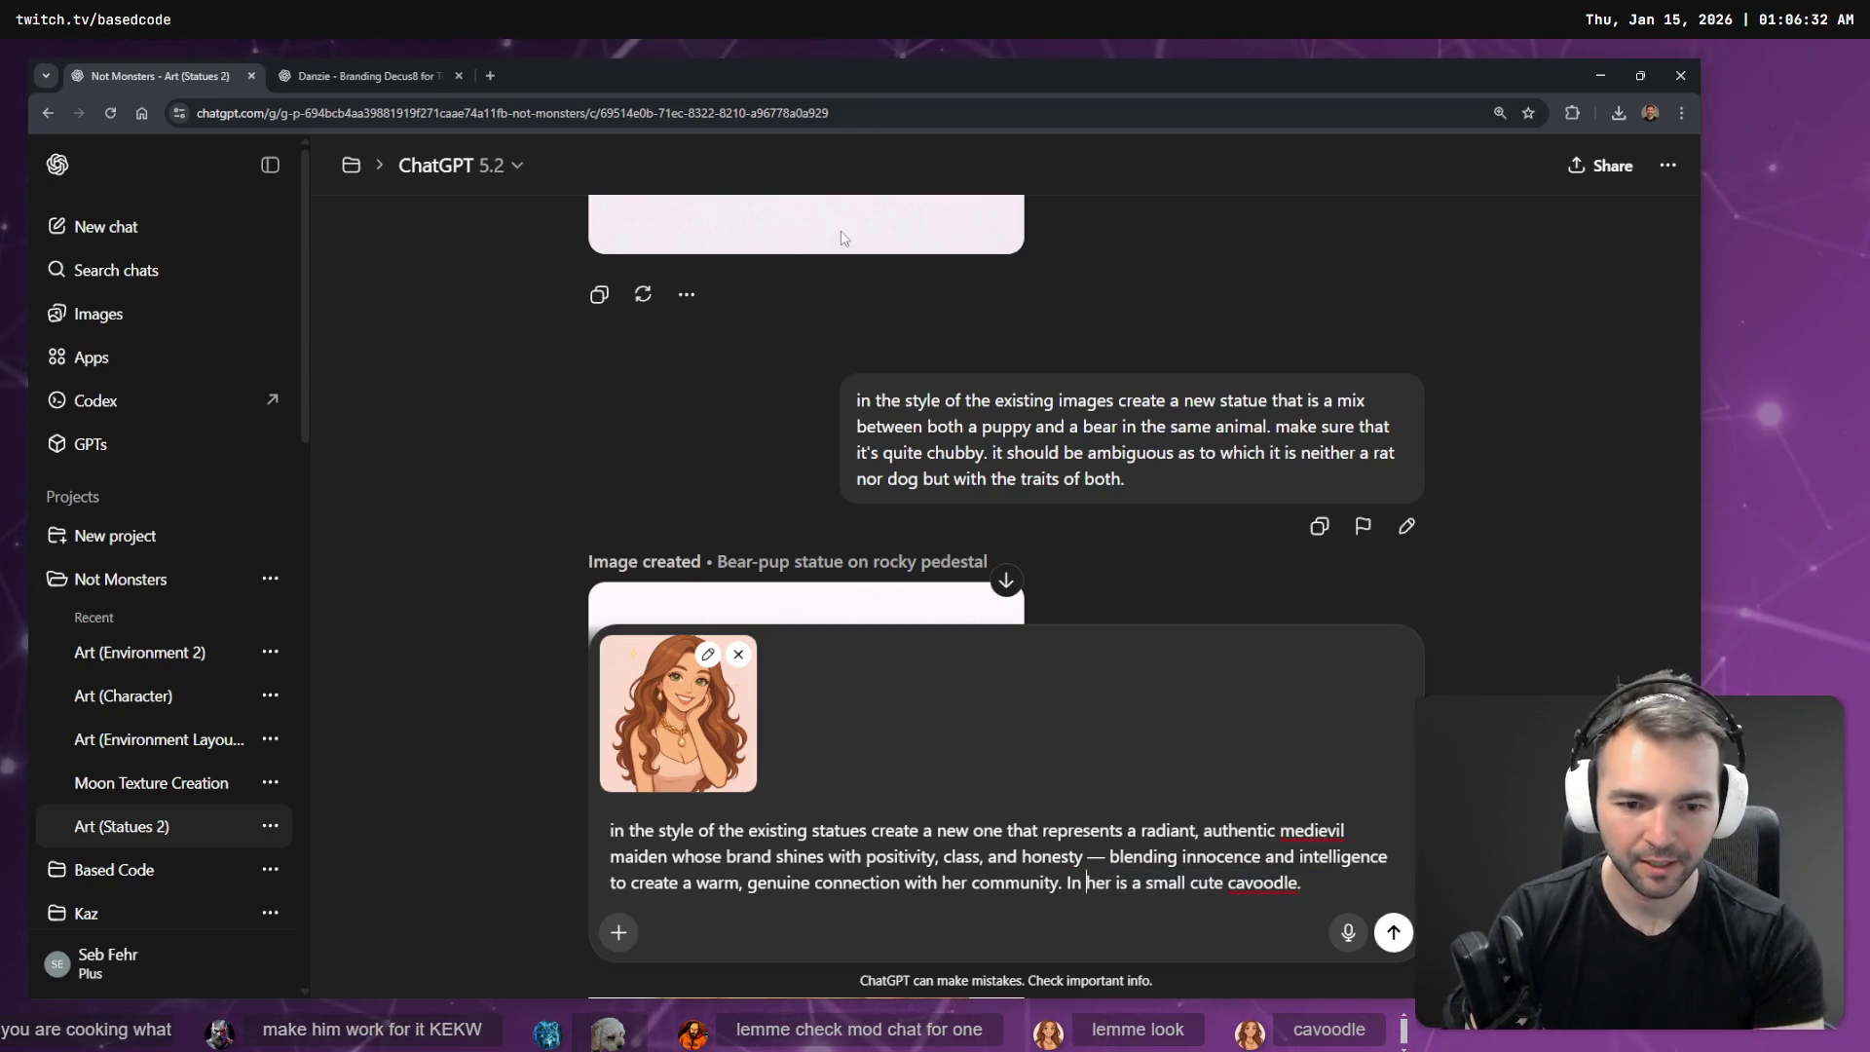
{"action": "key", "text": "Delete"}
{"action": "key", "text": "Delete"}
{"action": "key", "text": "Delete"}
{"action": "key", "text": "End"}
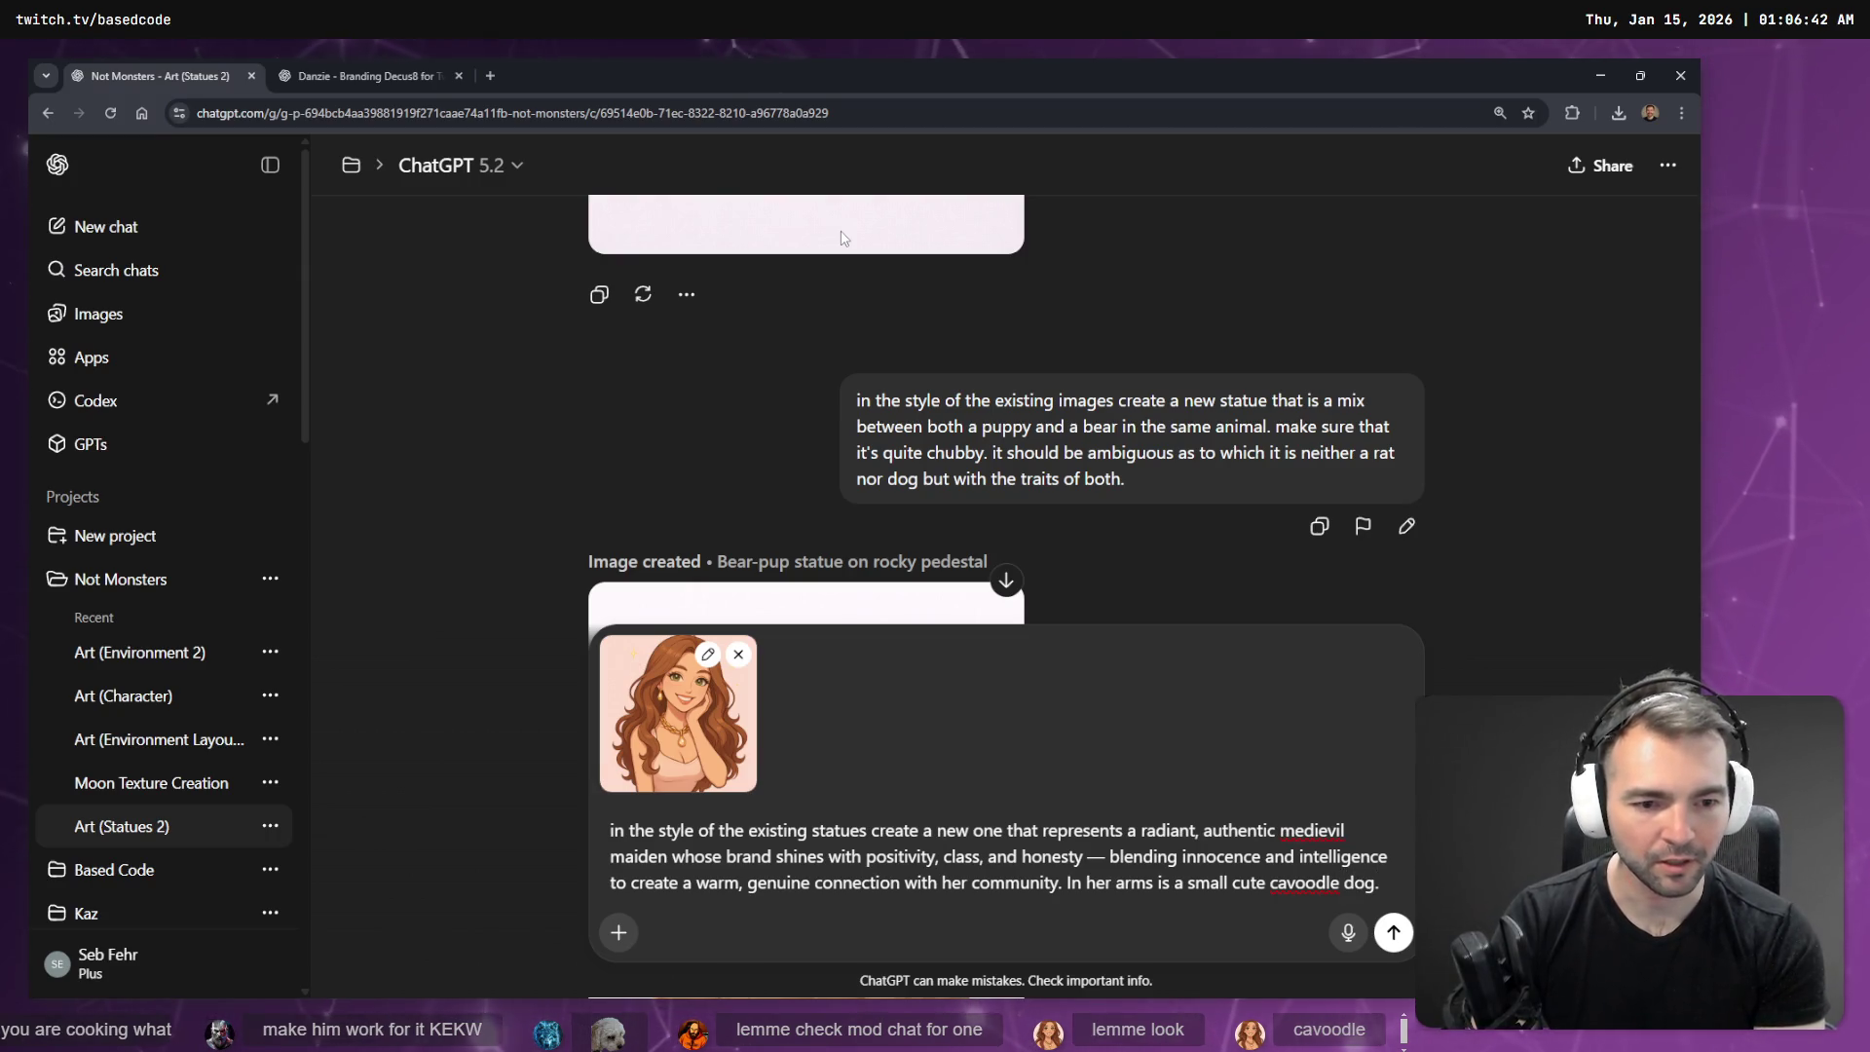
{"action": "type", "text": "puppy"}
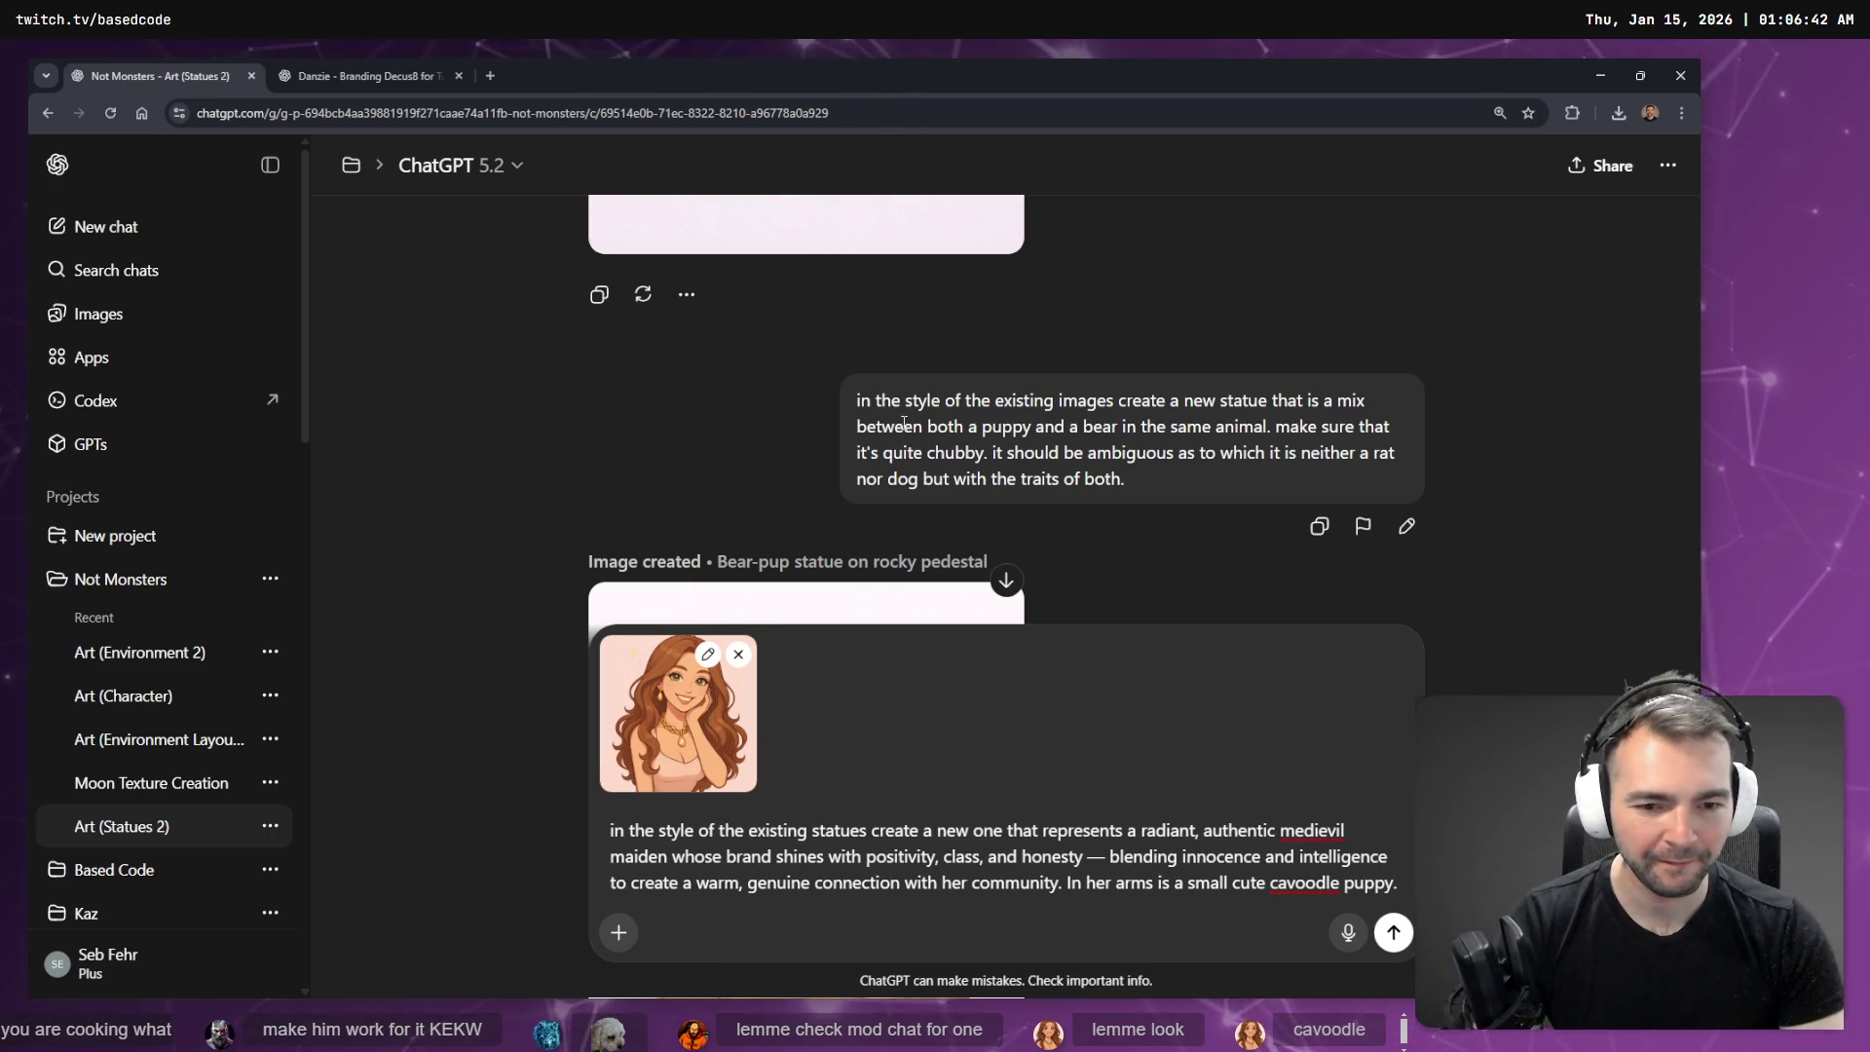
{"action": "key", "text": "shift+Return"}
{"action": "key", "text": "shift+Return"}
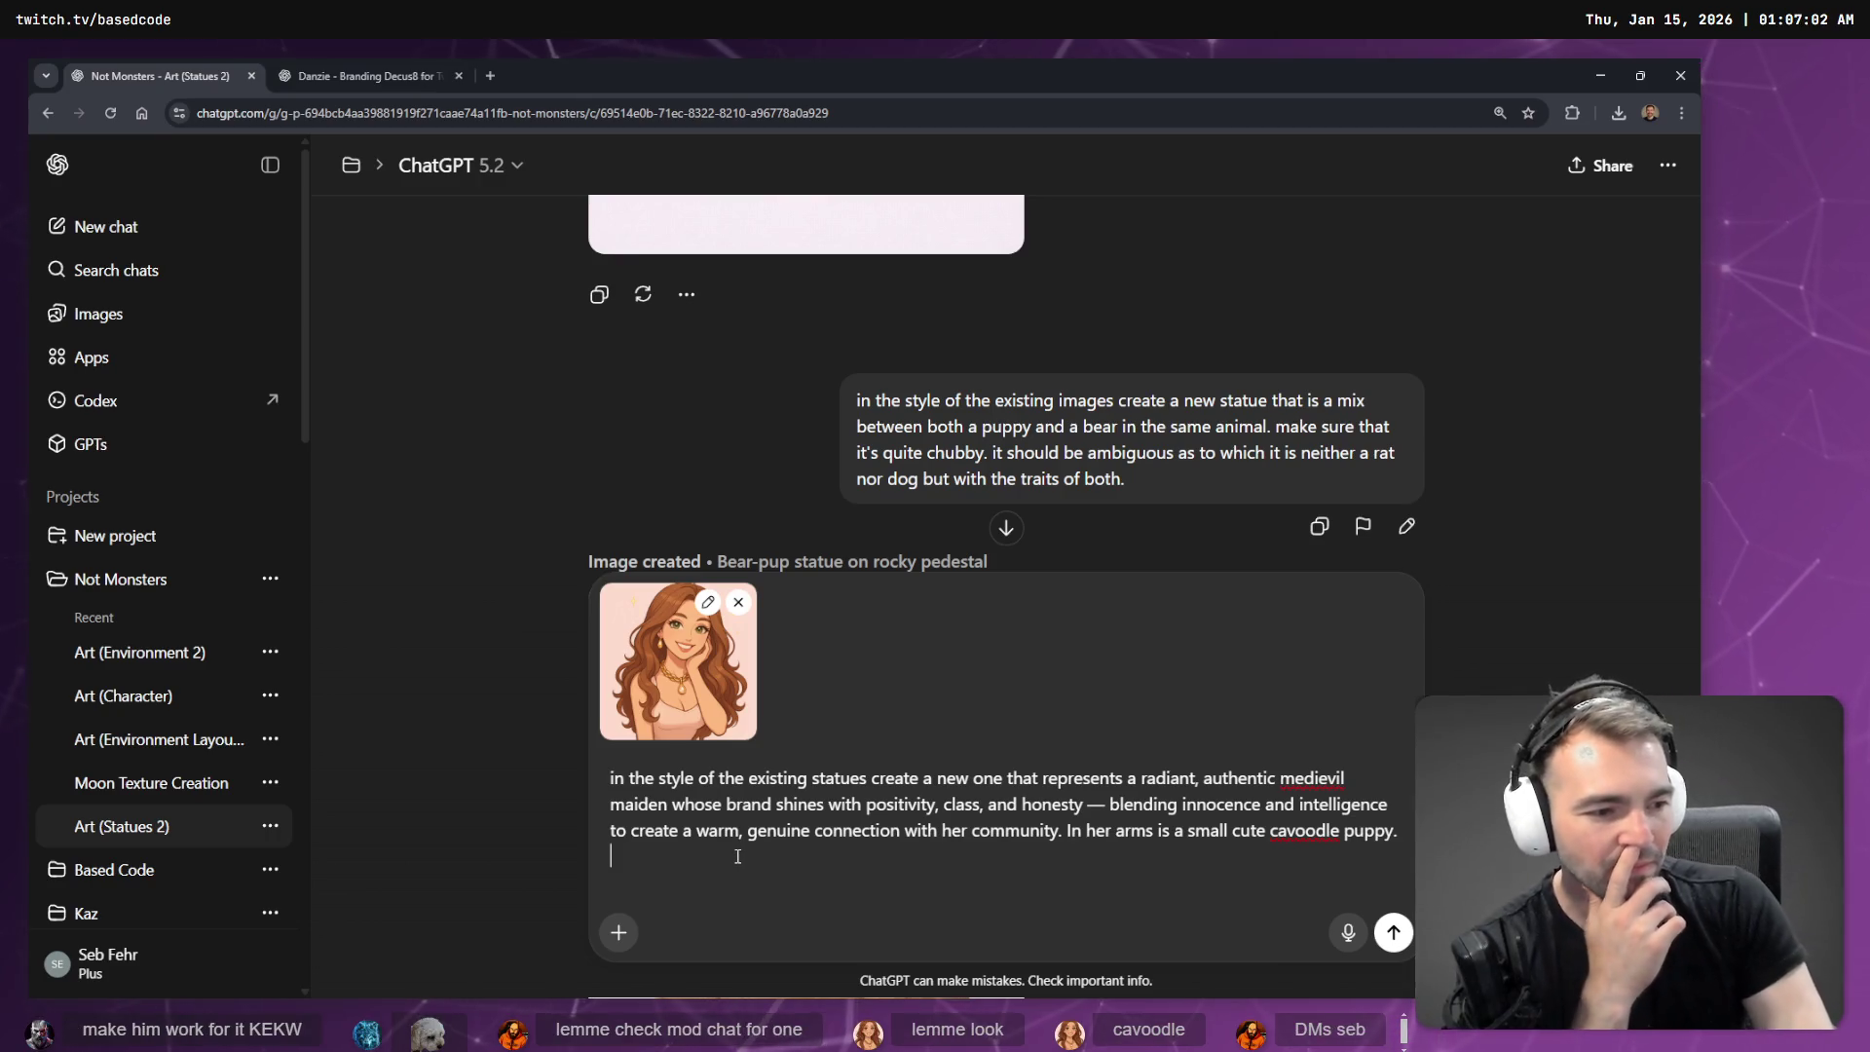
- Attach the cavoodle puppy image, leaving the spelling of 'cavoodle' unchanged
{"action": "key", "text": "ctrl+v"}
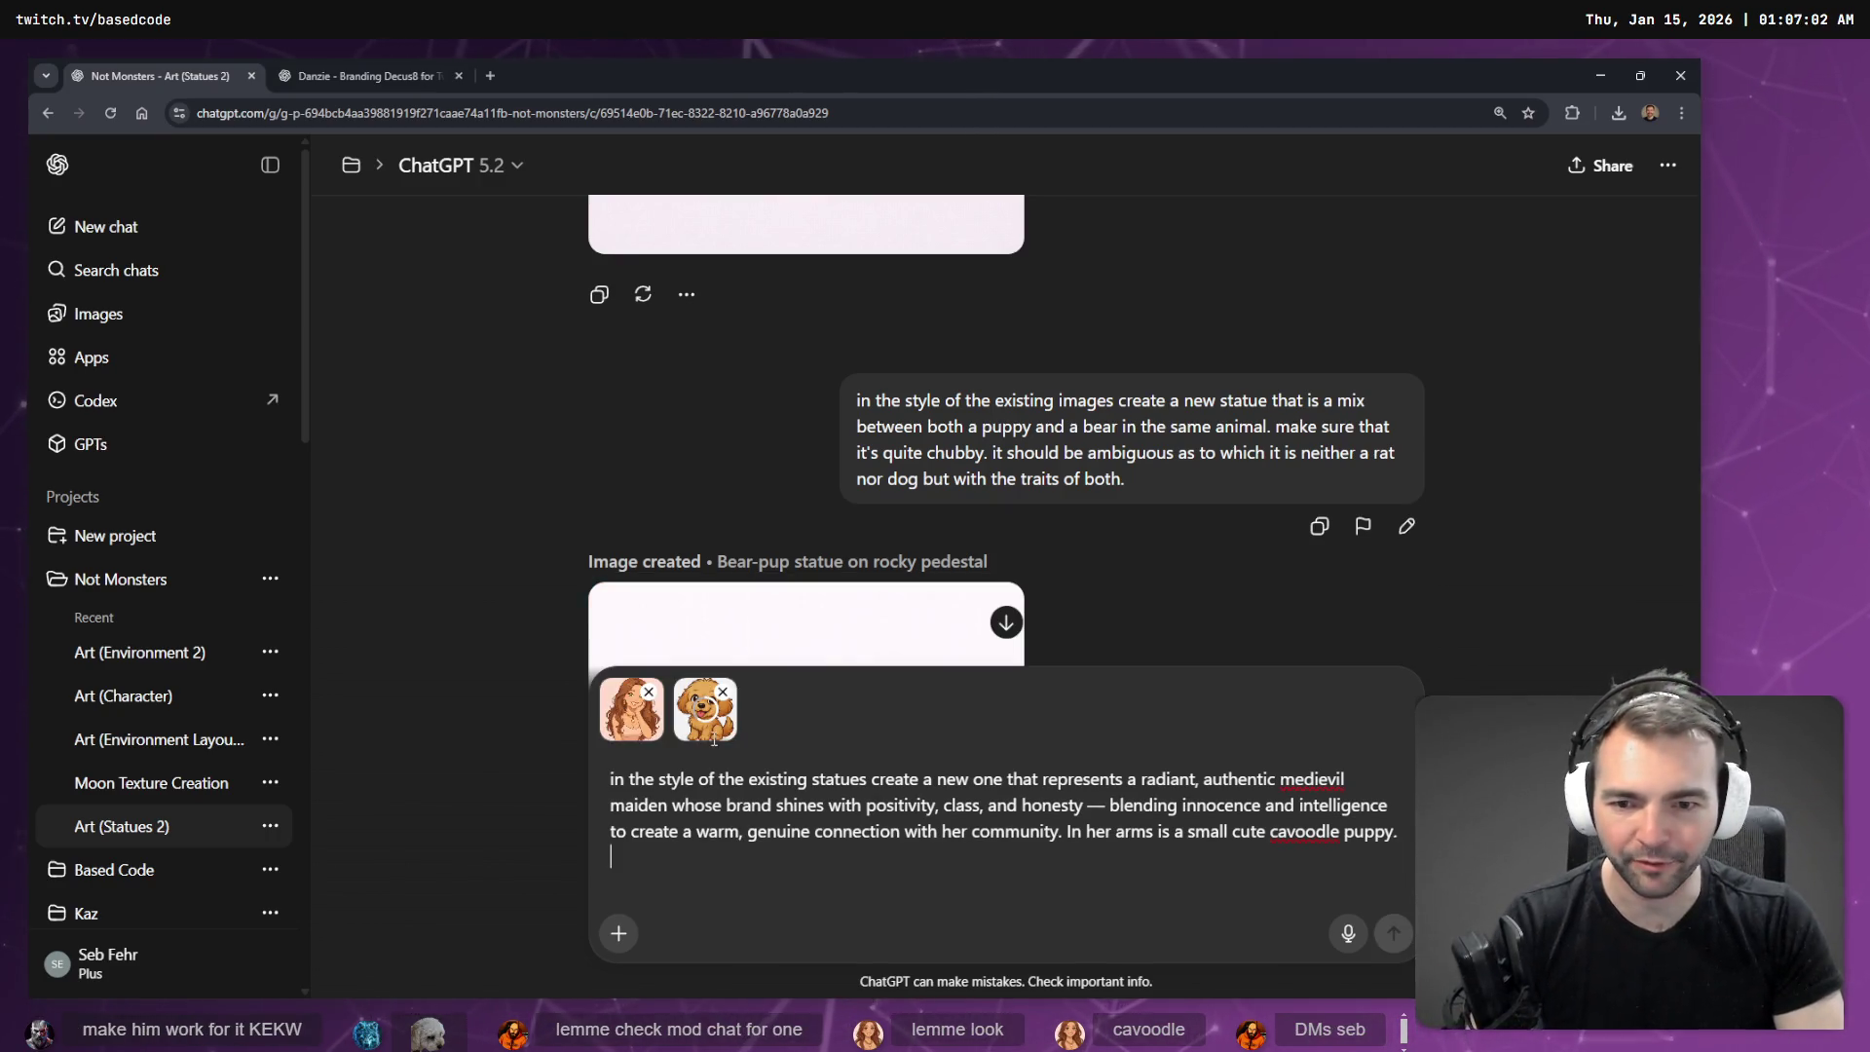
{"action": "right_click", "coordinate": [1311, 831]}
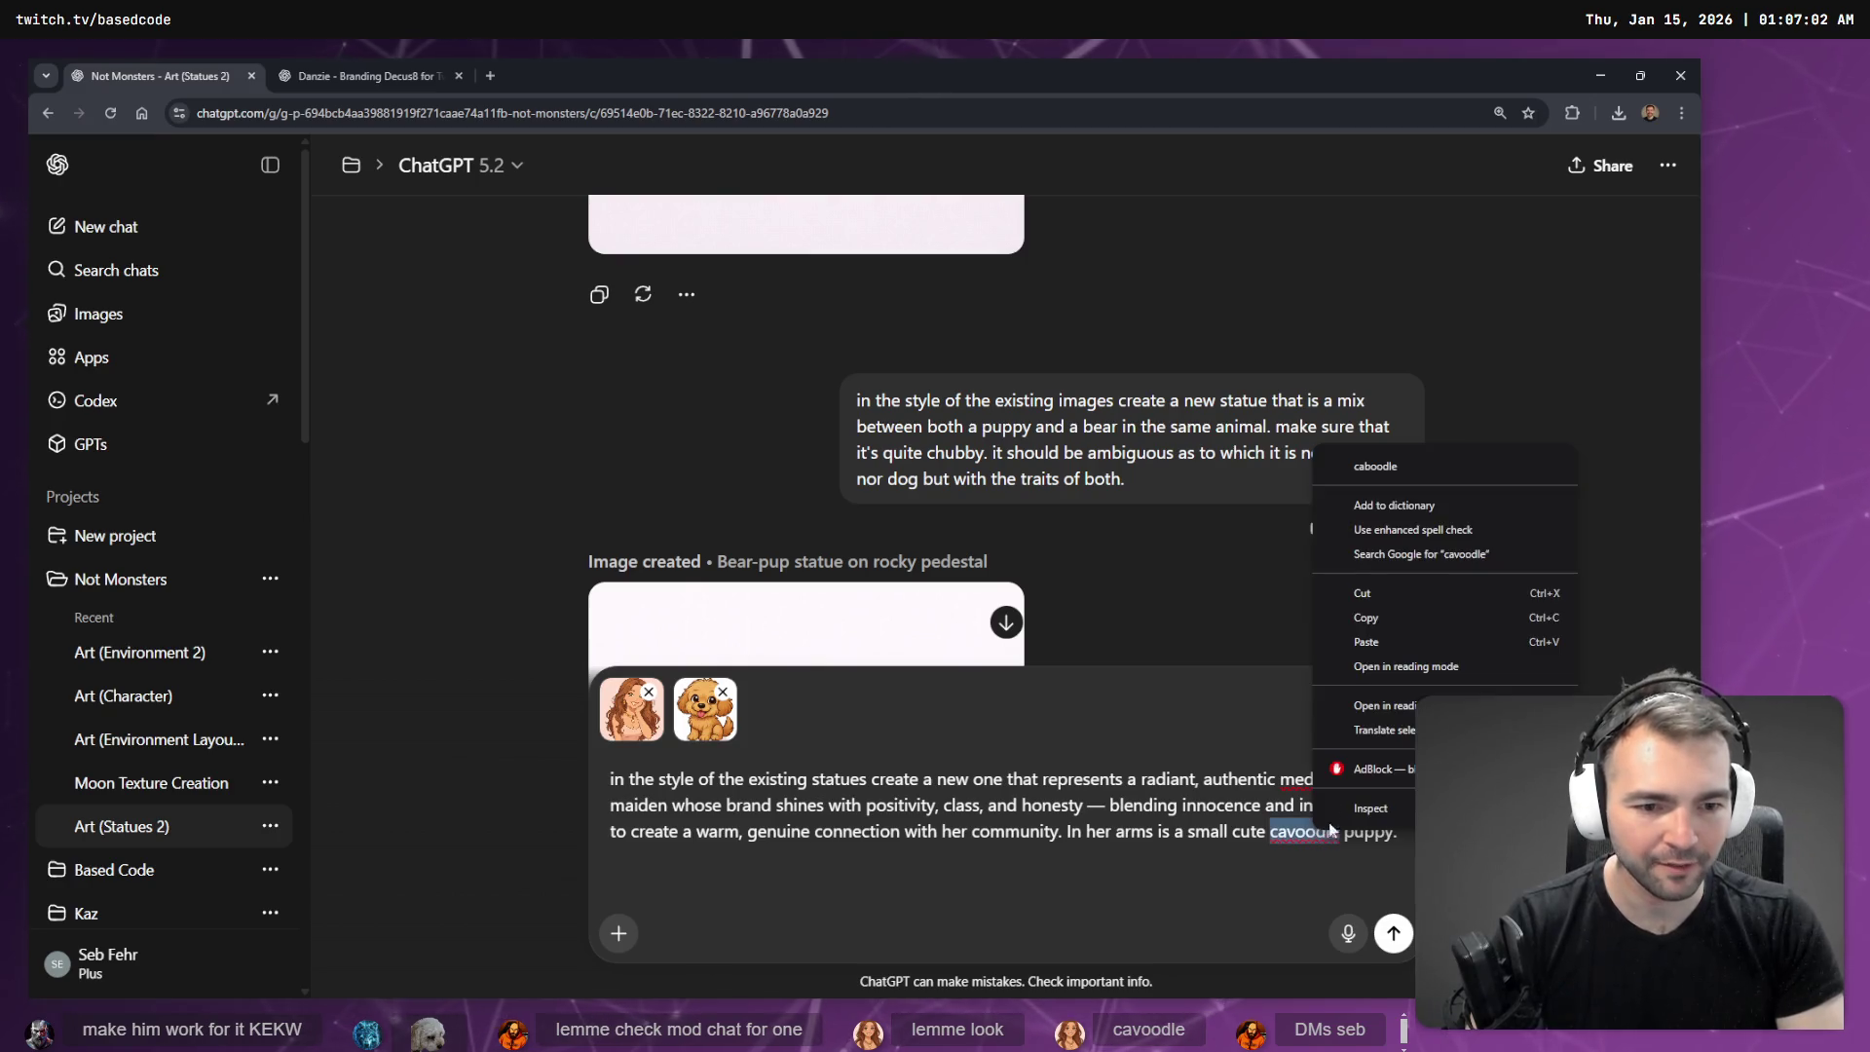
{"action": "left_click", "coordinate": [1167, 891]}
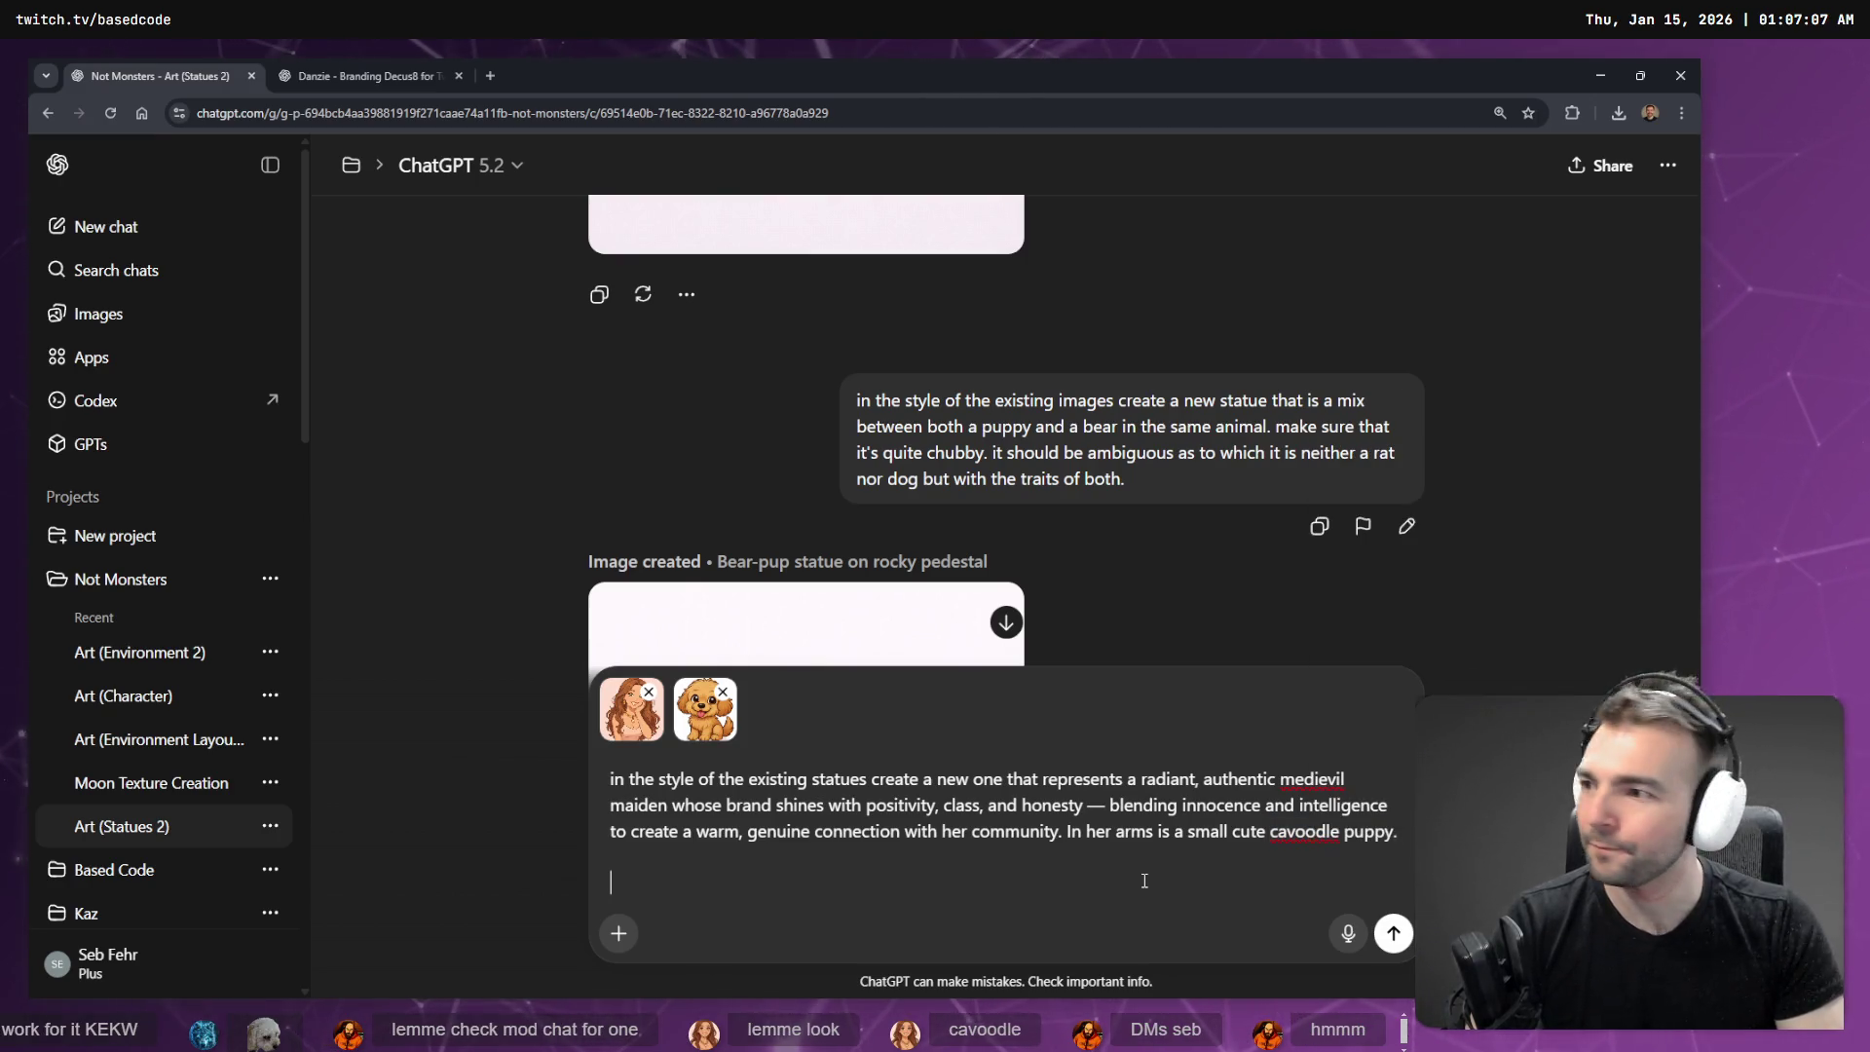
- Snip and attach a maiden-holding-puppy reference image, then begin dictating the next paragraph
{"action": "key", "text": "alt+Tab"}
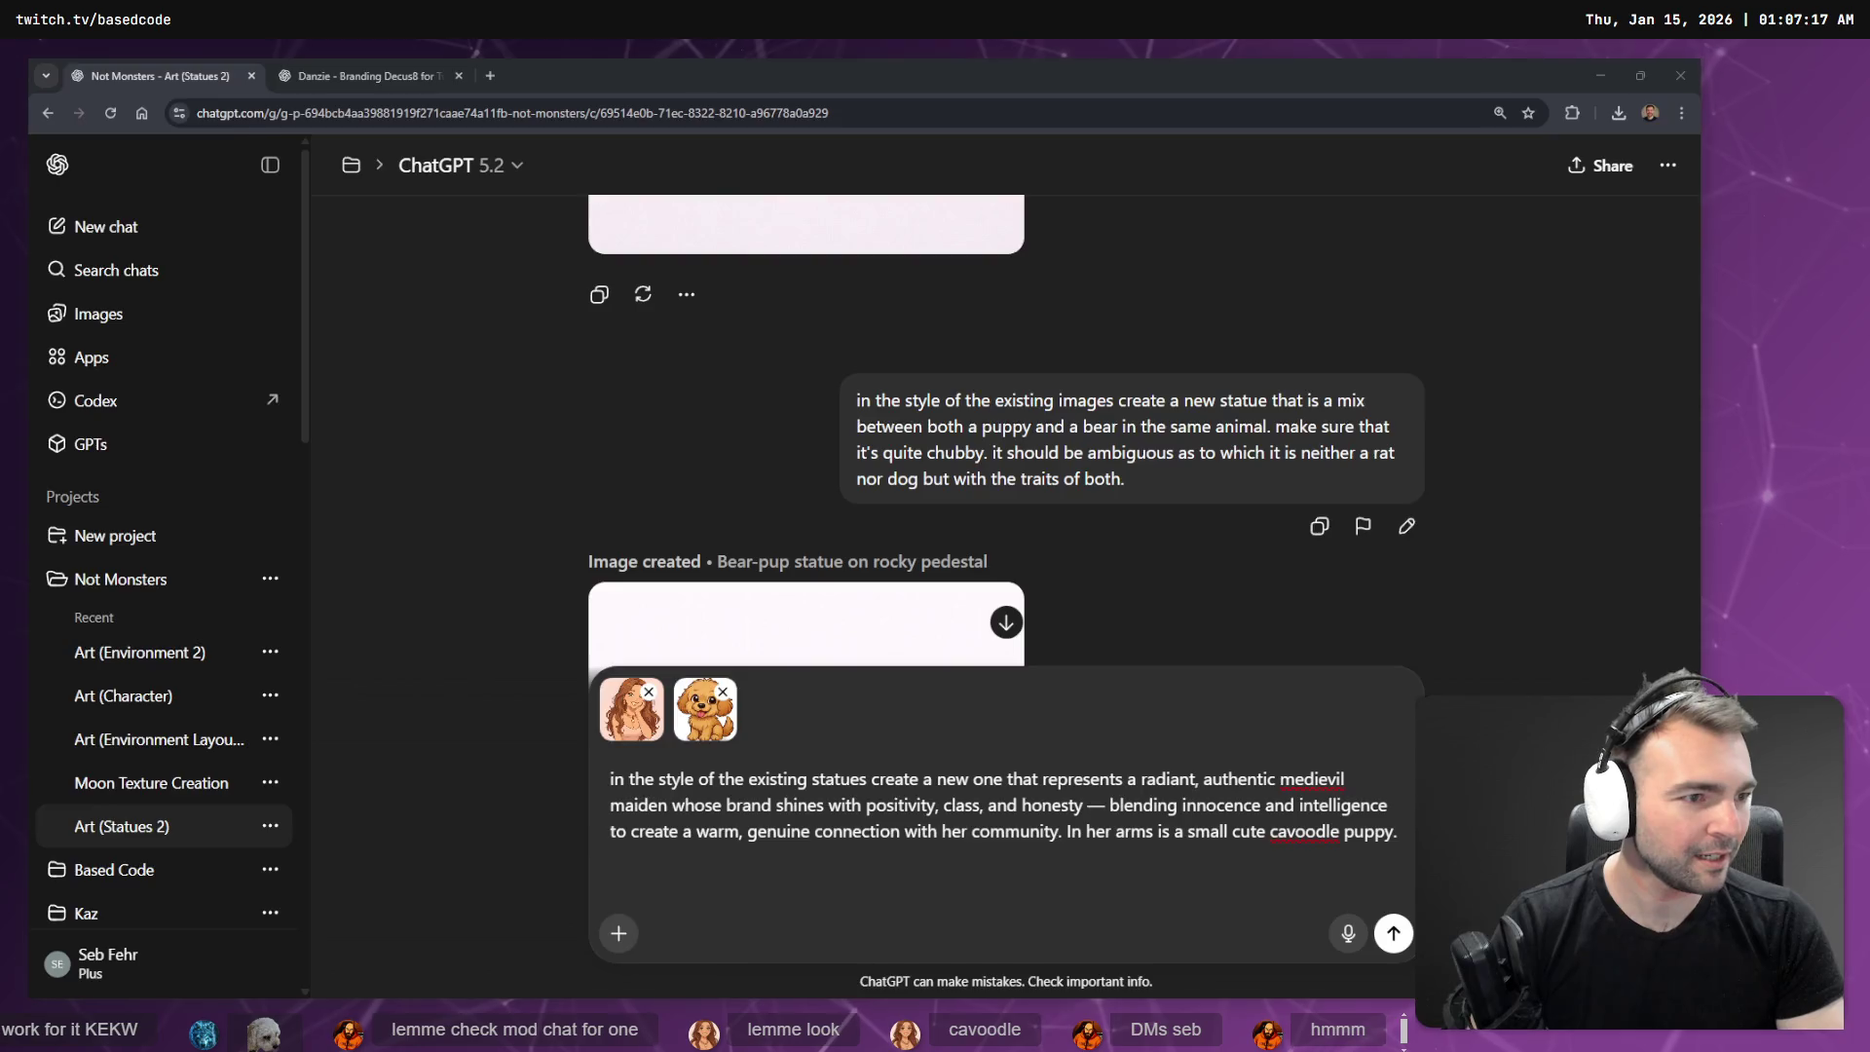
{"action": "key", "text": "super+shift+s"}
{"action": "key", "text": "Escape"}
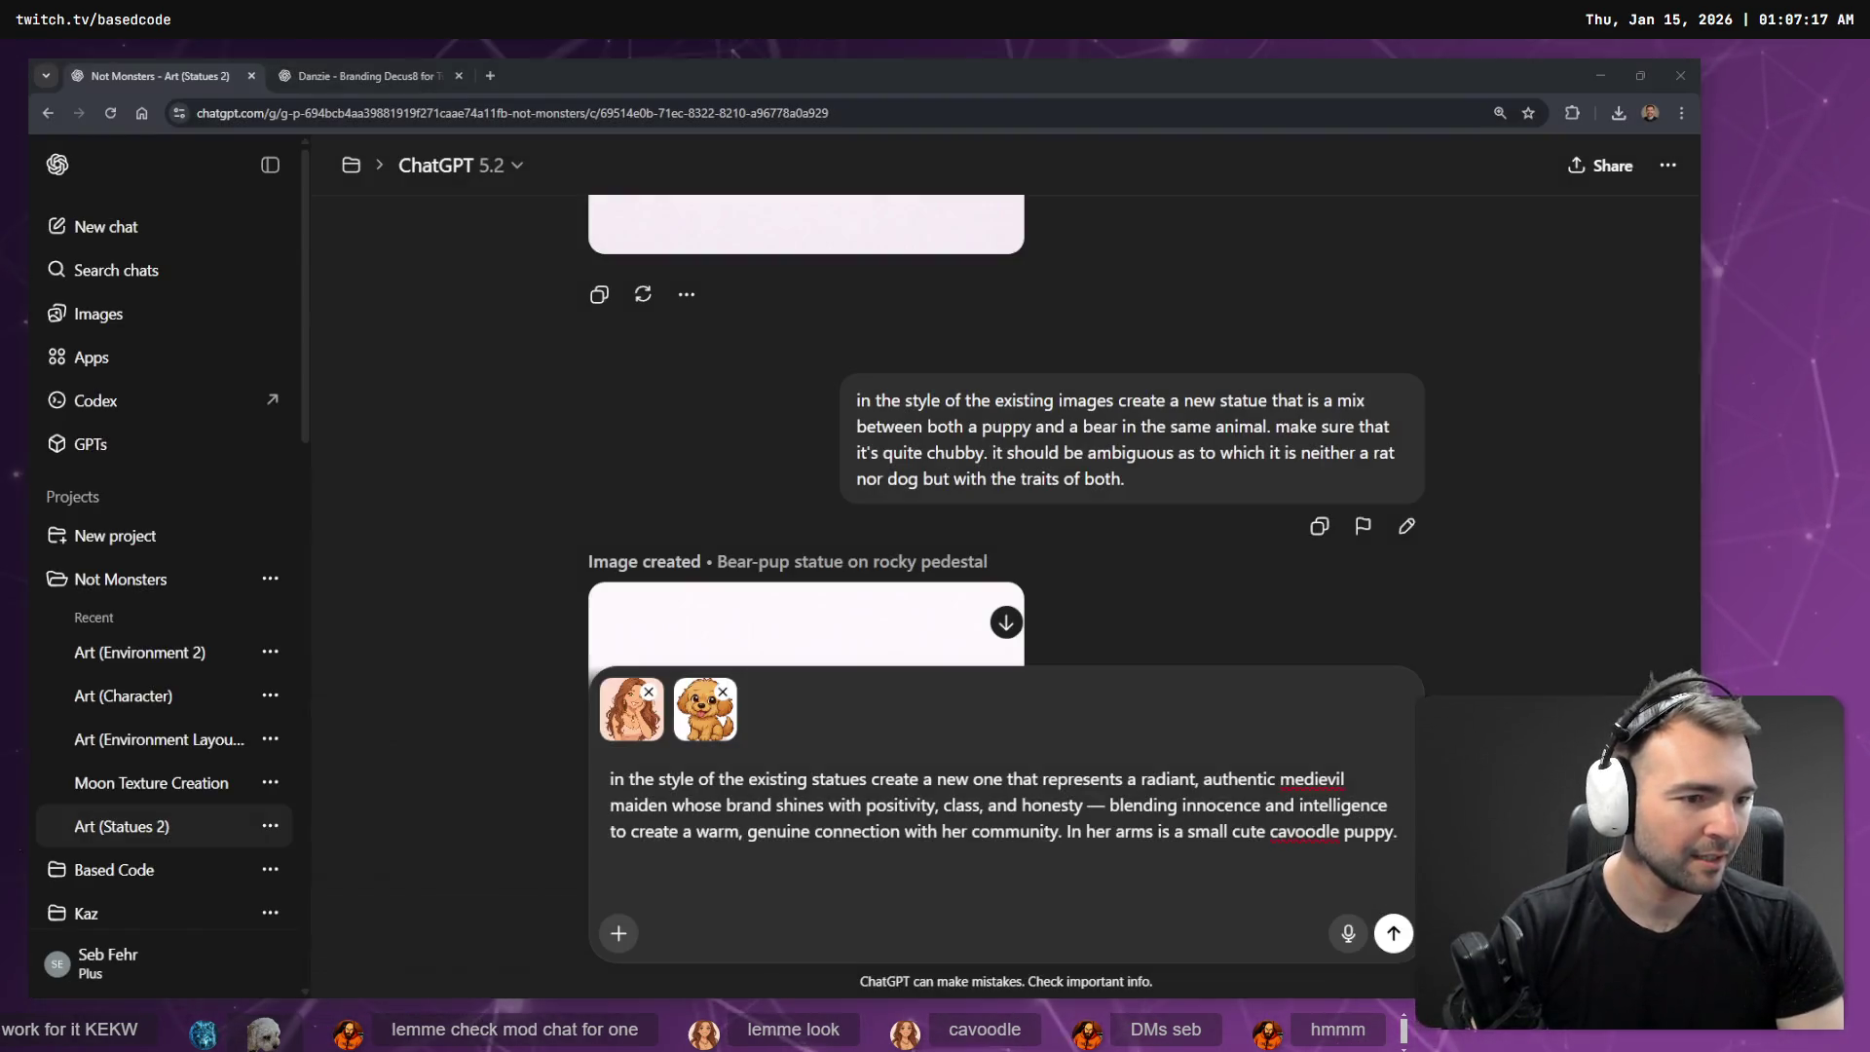
{"action": "key", "text": "super+shift+s"}
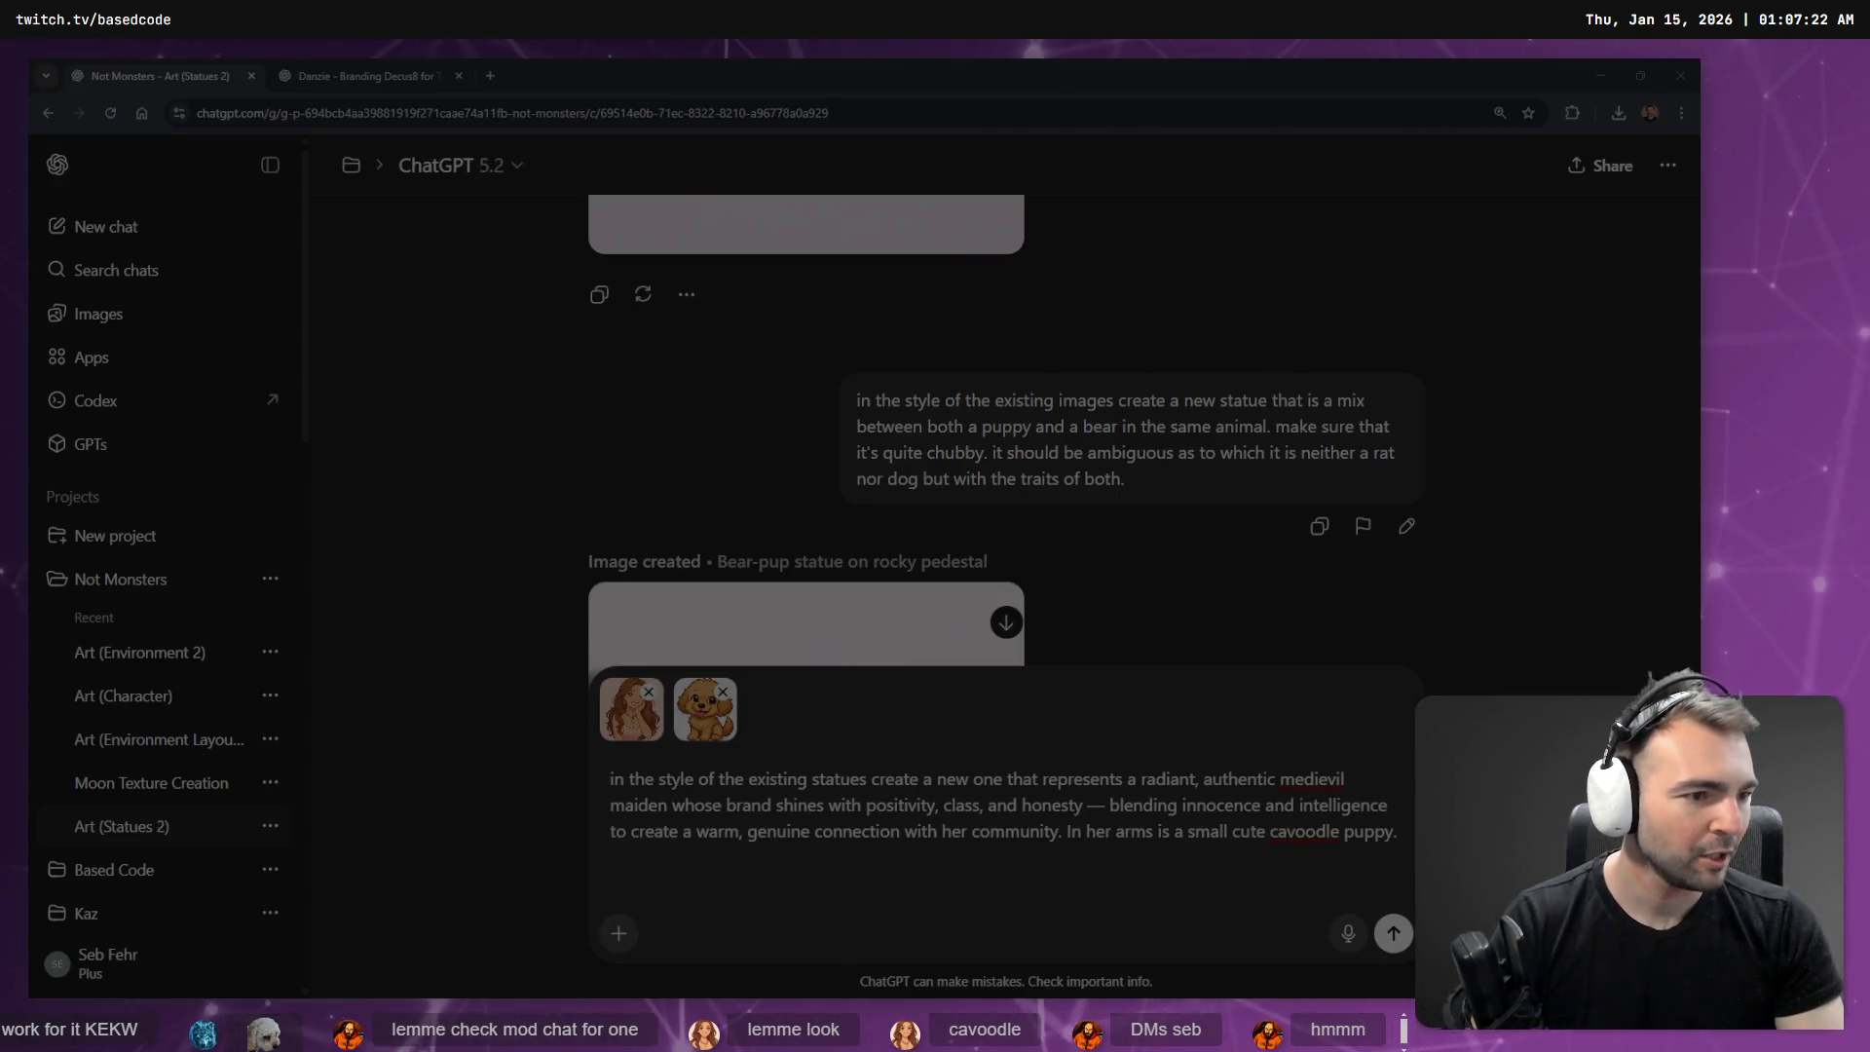
{"action": "key", "text": "Escape"}
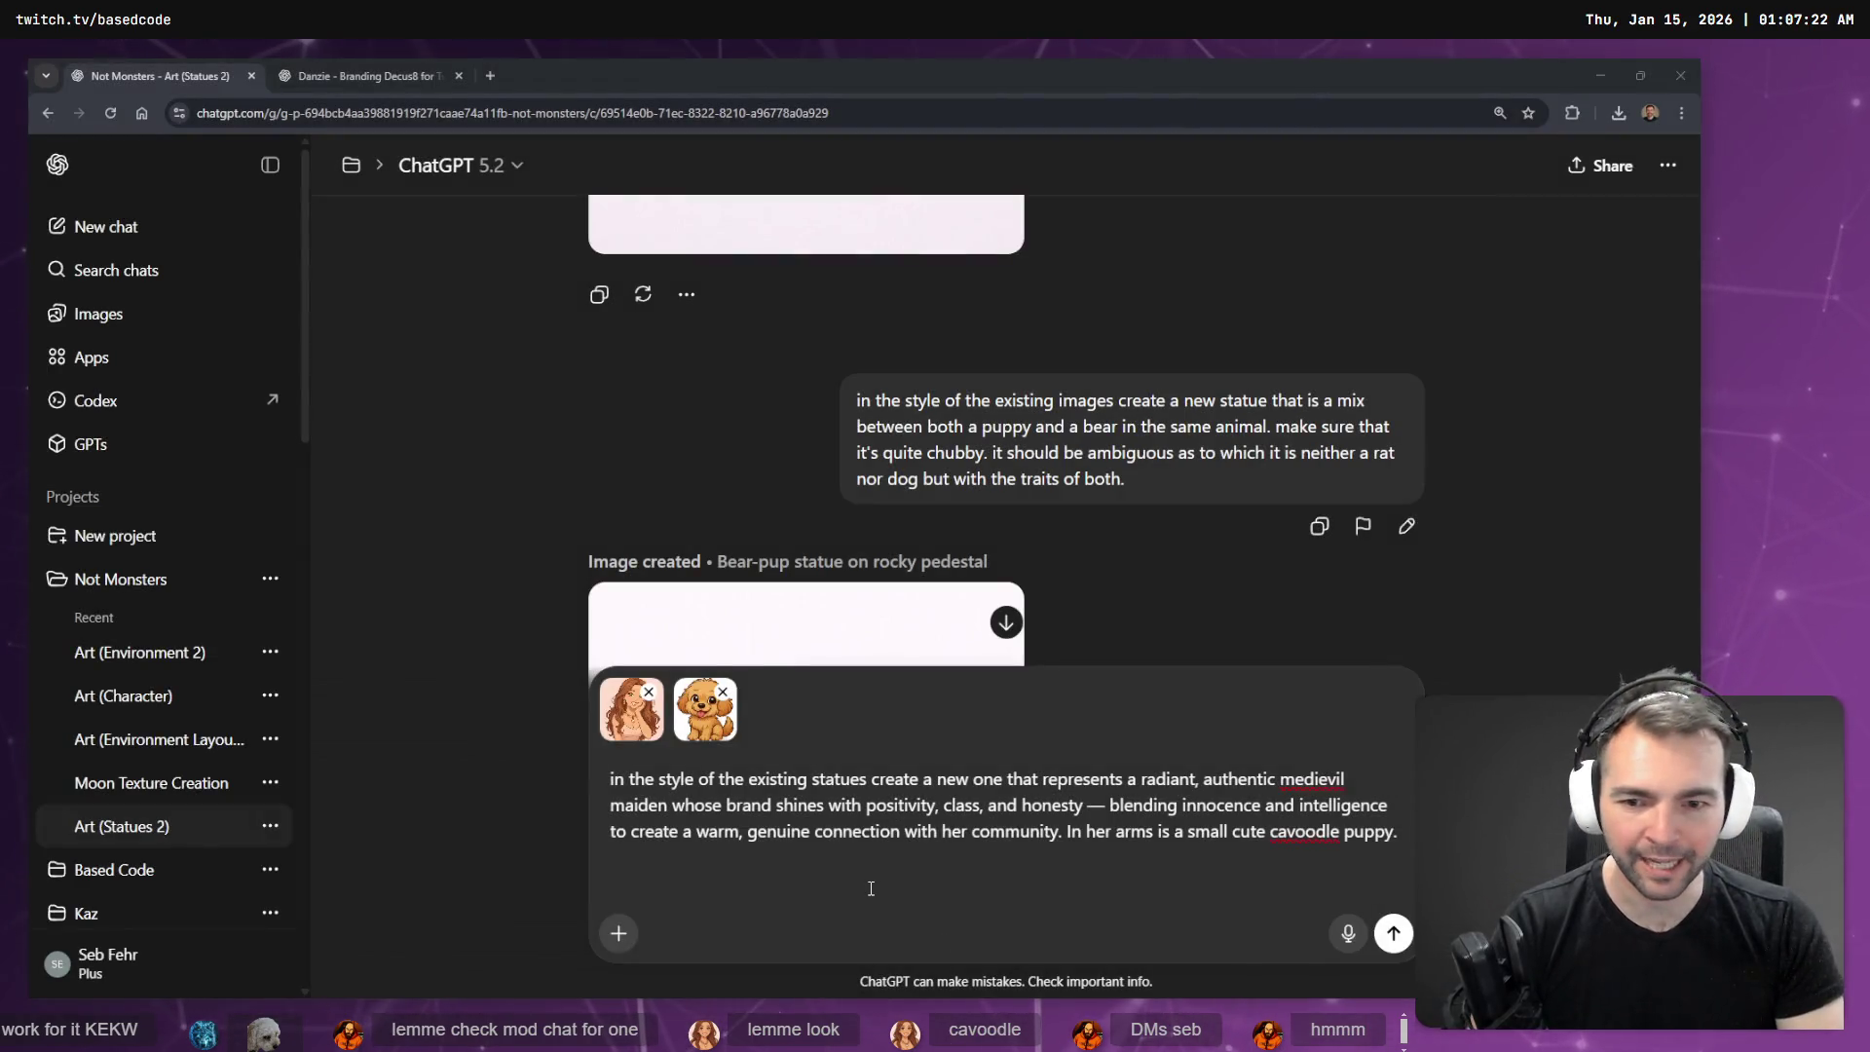
{"action": "key", "text": "ctrl+v"}
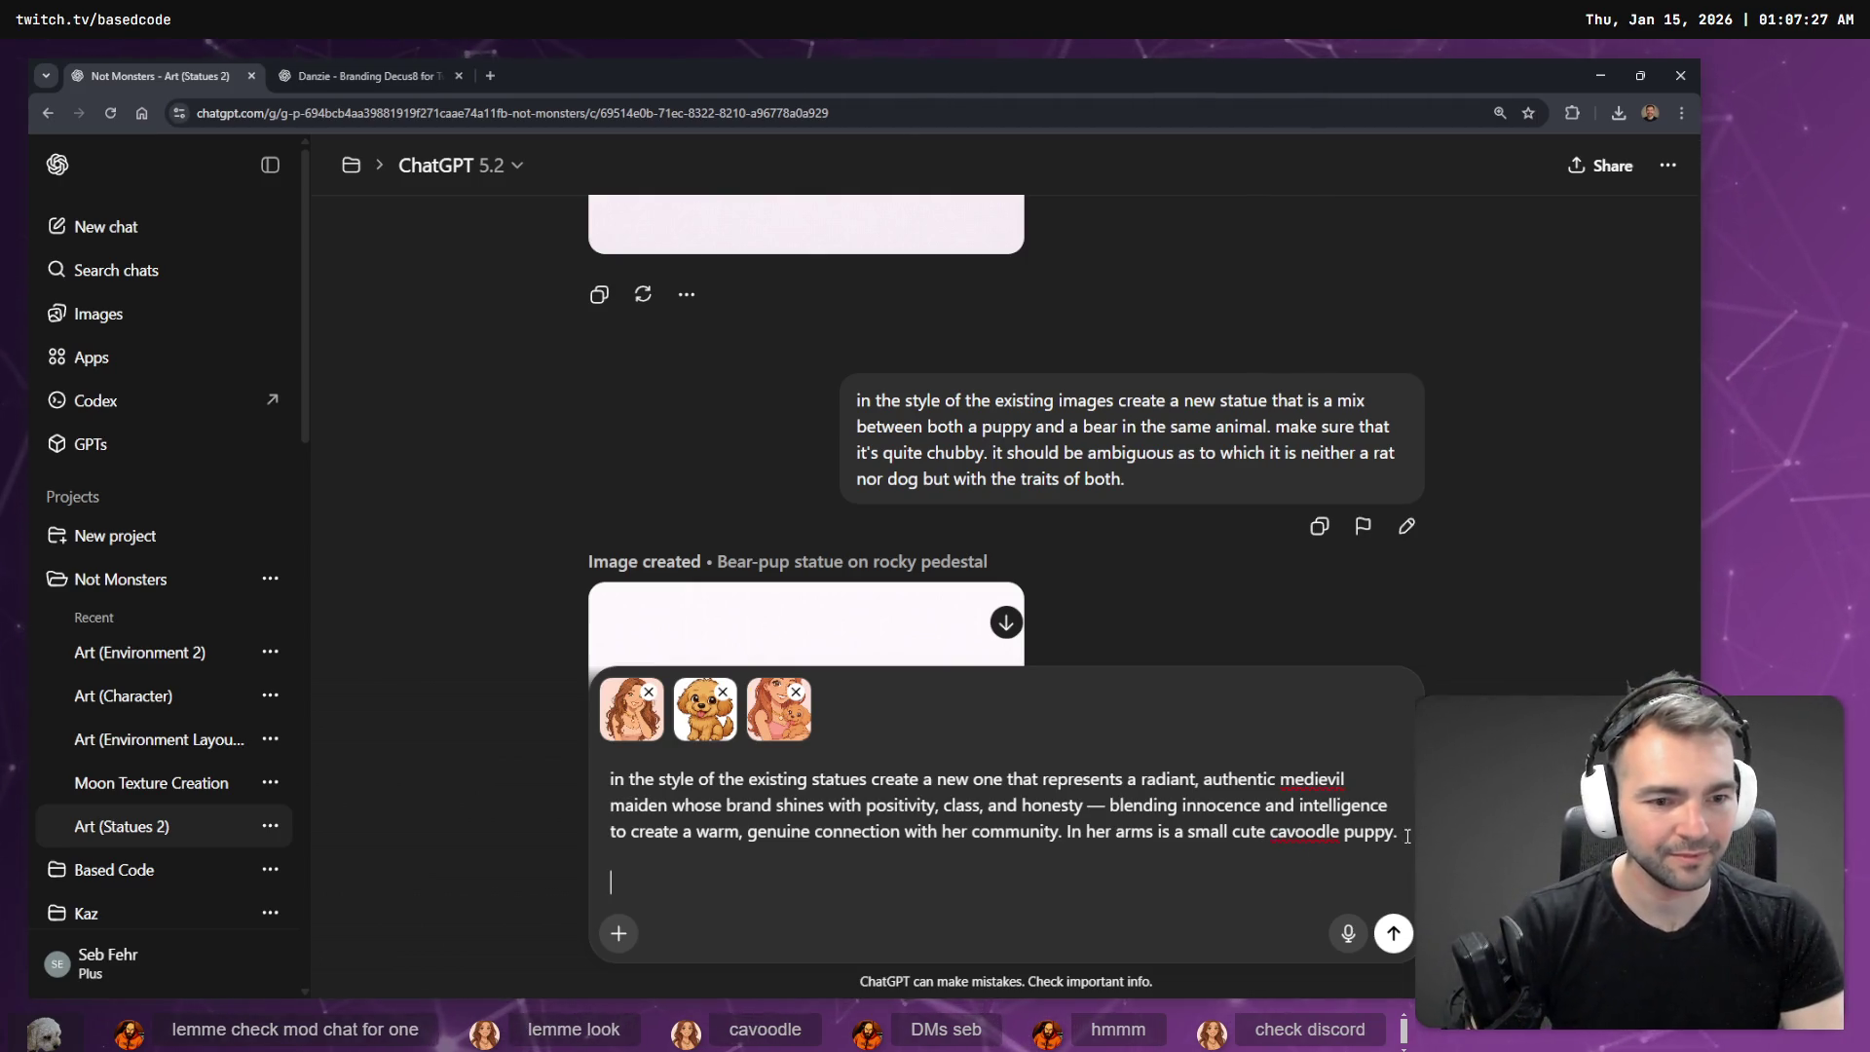
{"action": "key", "text": "super+h"}
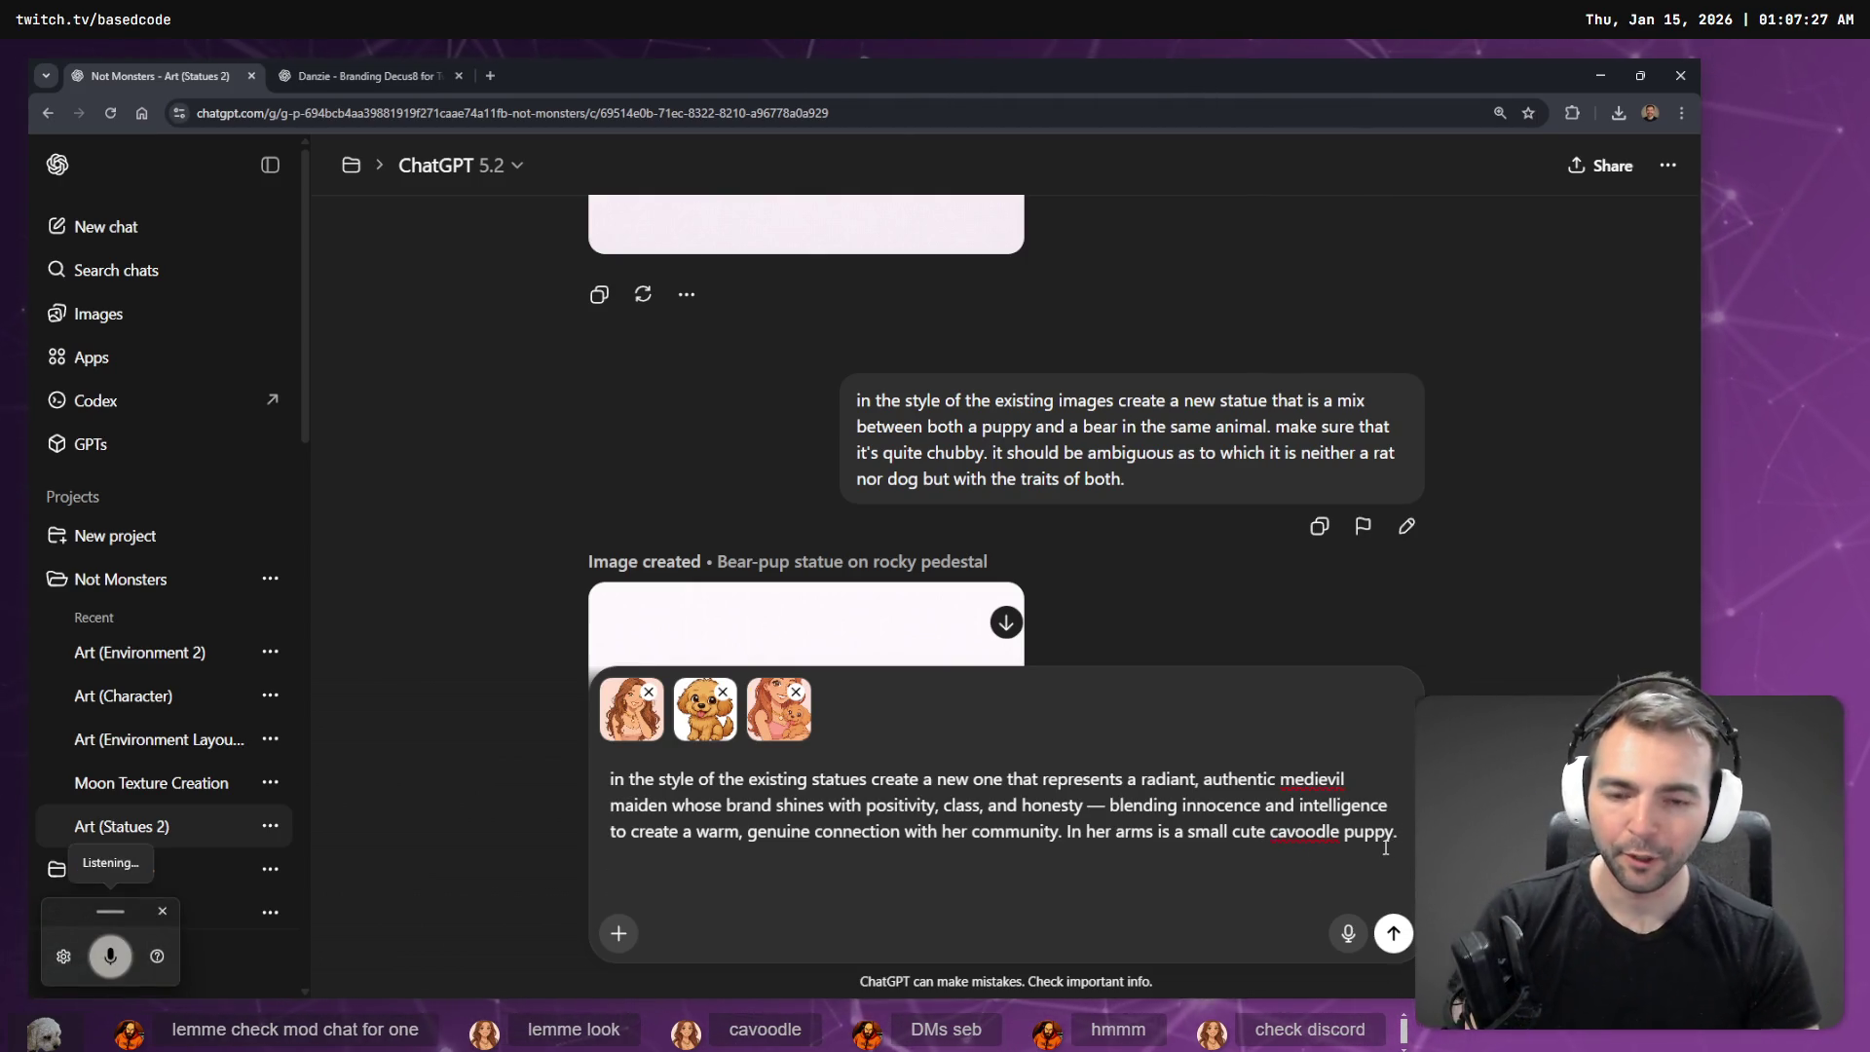